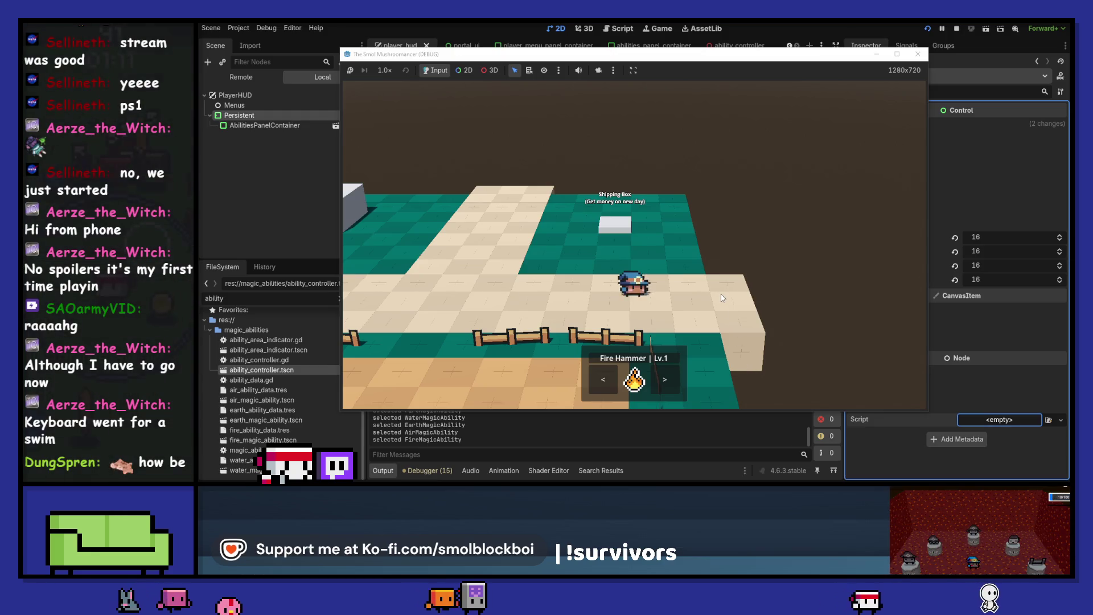
- Open the player inventory in the running game
{"action": "key", "text": "i"}
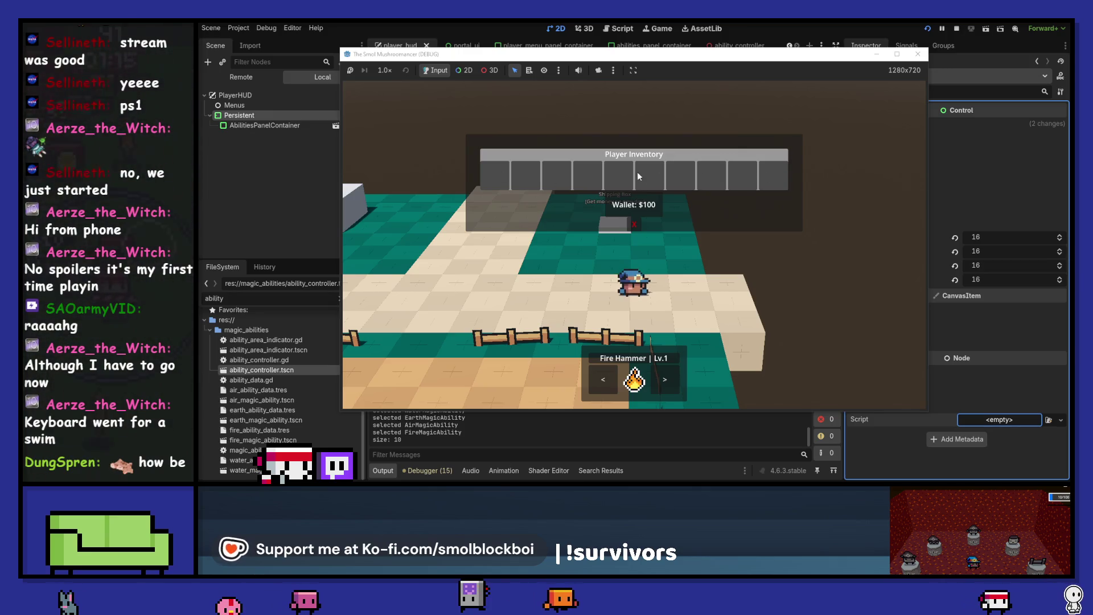
- Toggle the inventory closed and open a few times, then stop the running game
{"action": "key", "text": "i"}
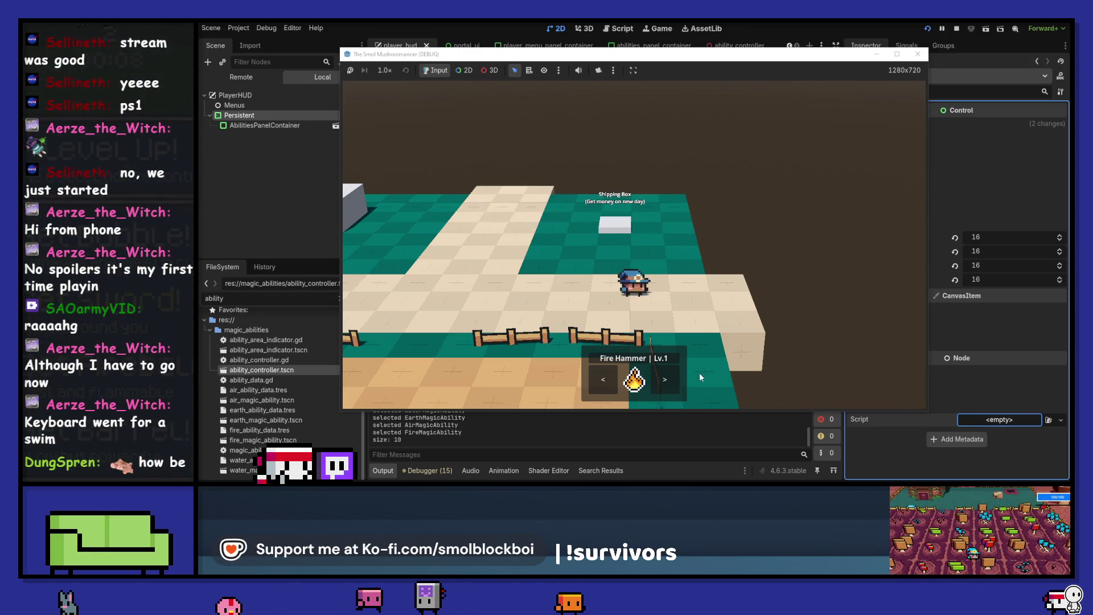
{"action": "key", "text": "i"}
{"action": "key", "text": "i"}
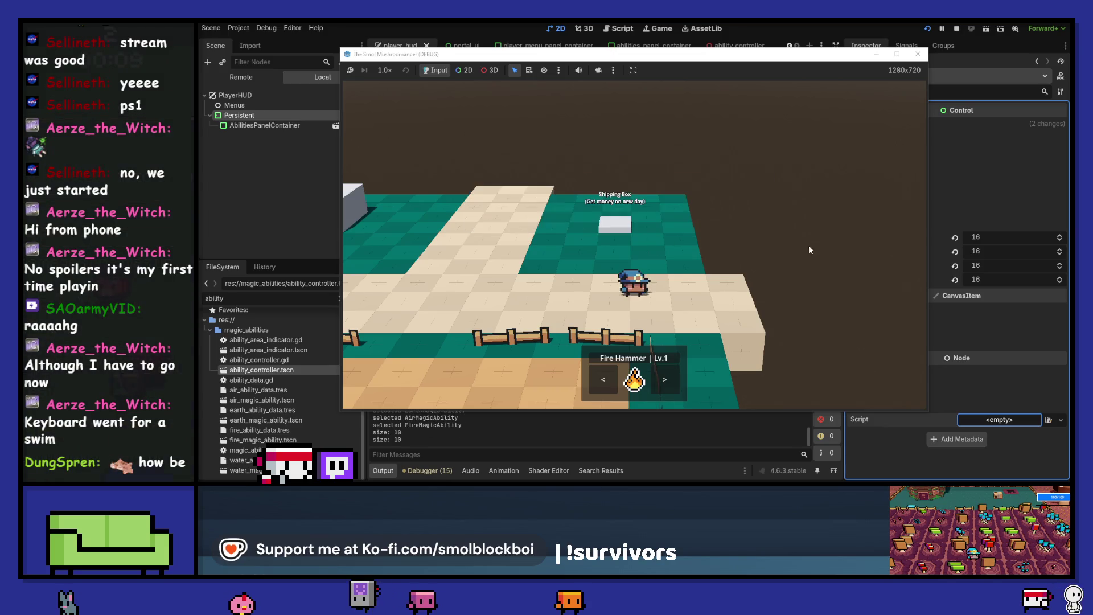
{"action": "key", "text": "i"}
{"action": "key", "text": "i"}
{"action": "left_click", "coordinate": [918, 54]}
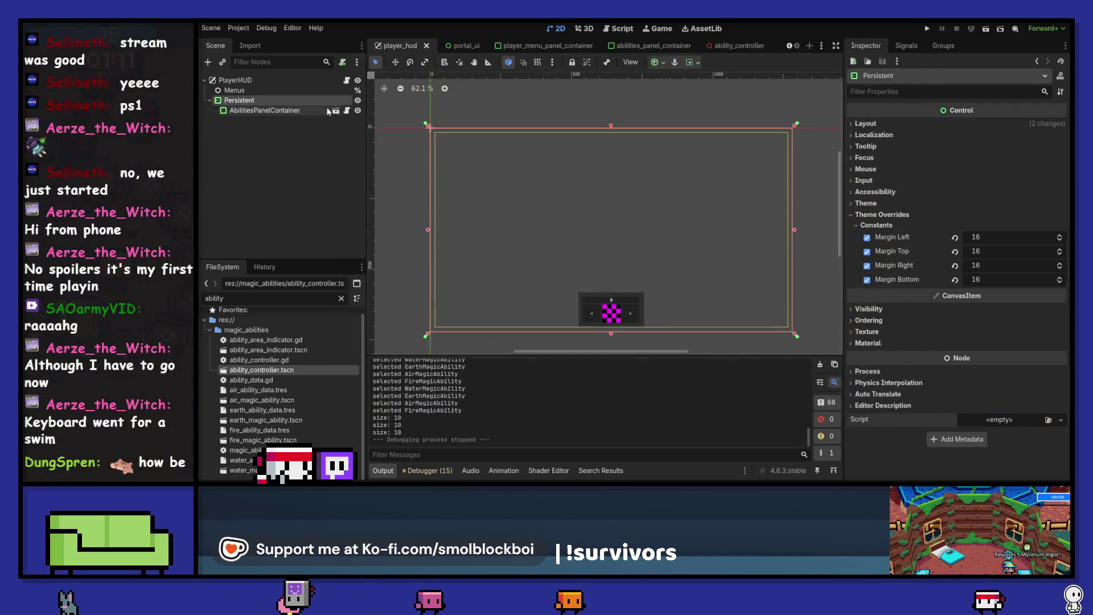
- Set Persistent's mouse filter to Ignore, leaving focus mode at None, then run the project
{"action": "left_click", "coordinate": [481, 138]}
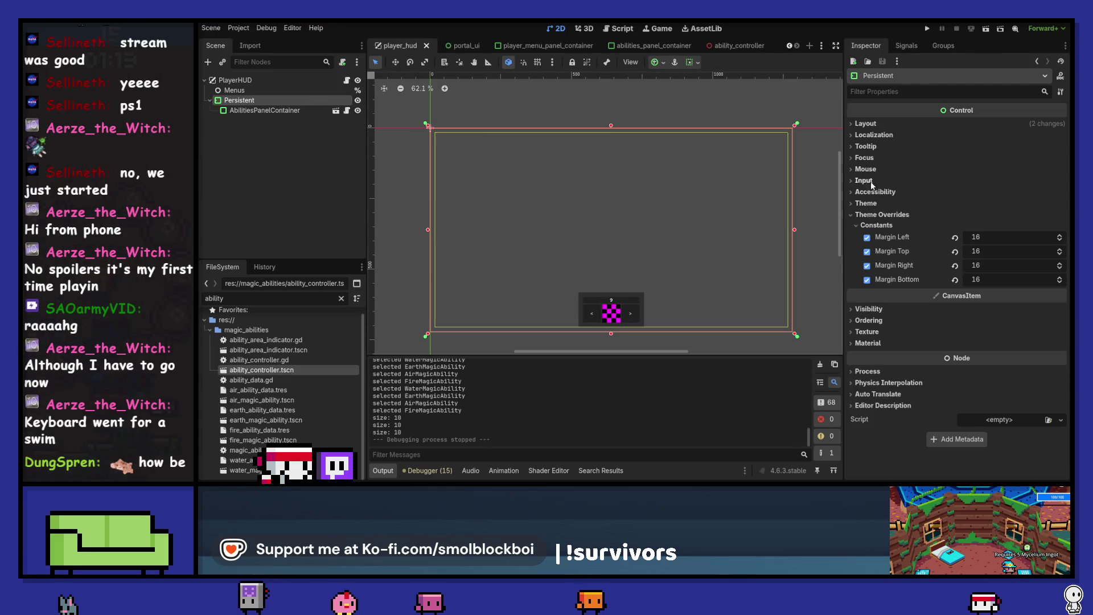
{"action": "left_click", "coordinate": [867, 159]}
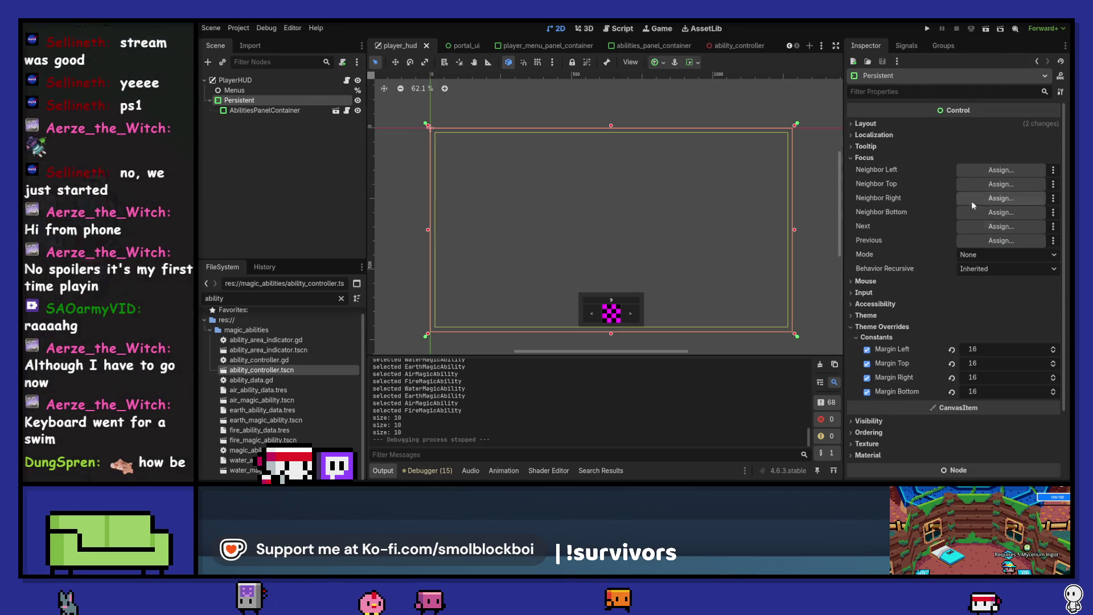
{"action": "left_click", "coordinate": [990, 255]}
{"action": "left_click", "coordinate": [982, 265]}
{"action": "left_click", "coordinate": [863, 159]}
{"action": "left_click", "coordinate": [866, 169]}
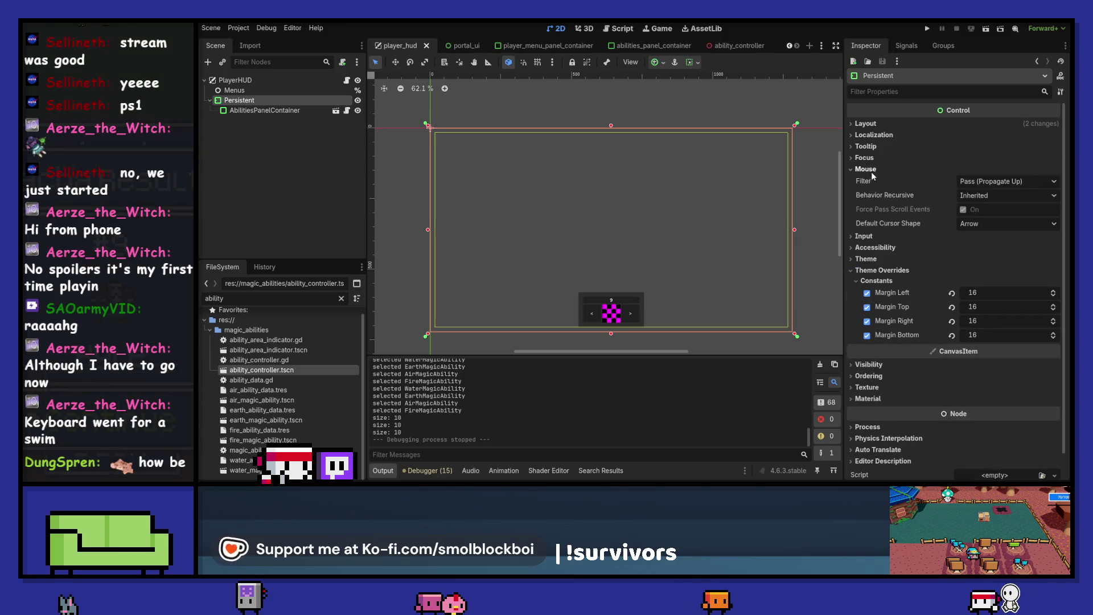
{"action": "left_click", "coordinate": [984, 183]}
{"action": "left_click", "coordinate": [985, 222]}
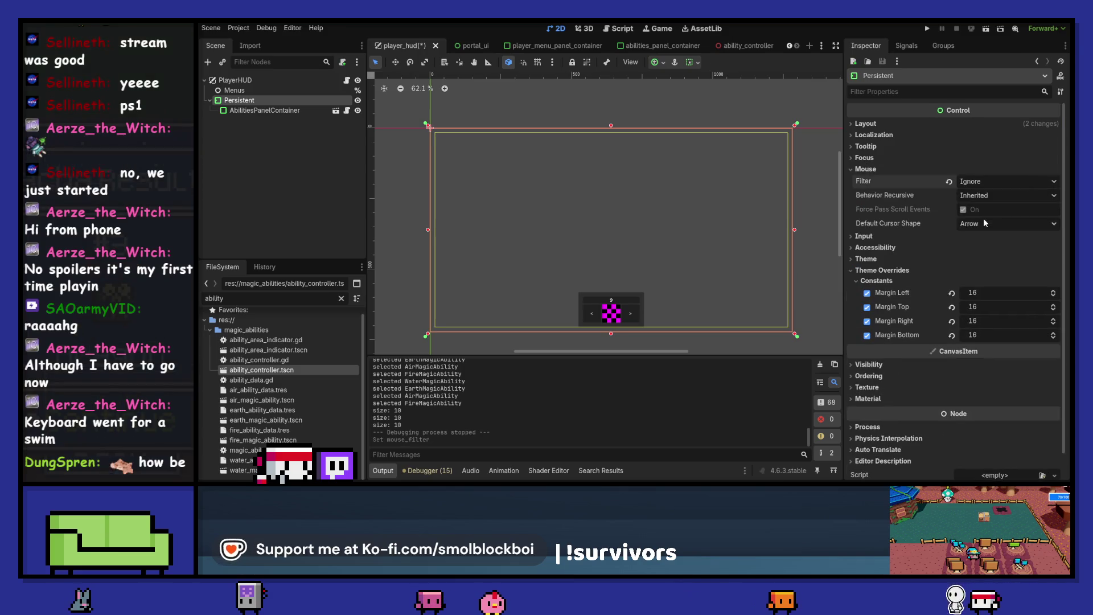
{"action": "left_click", "coordinate": [305, 111]}
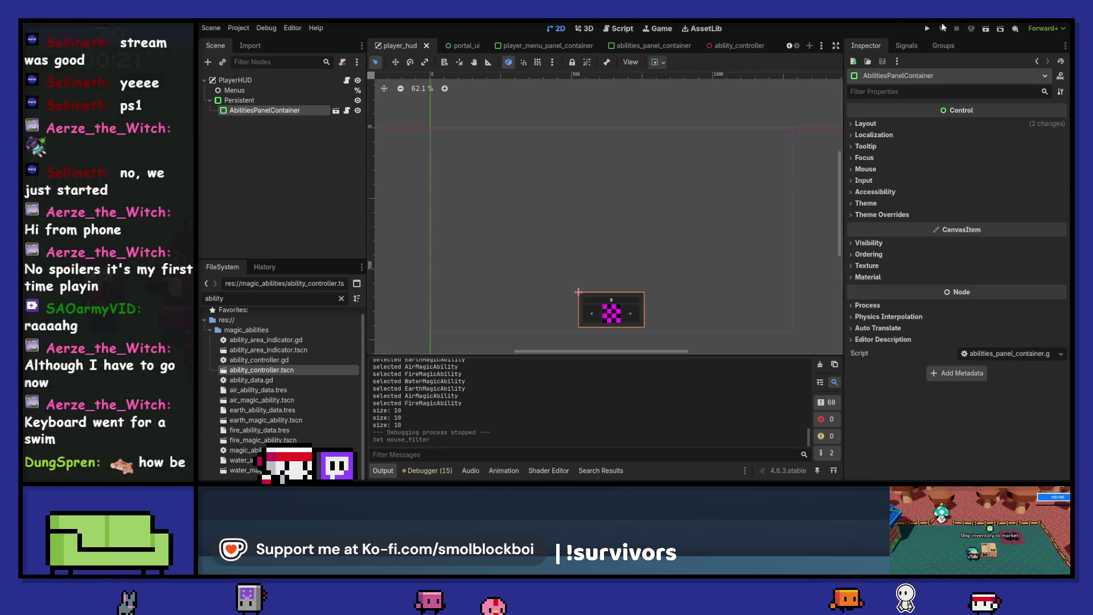
{"action": "left_click", "coordinate": [926, 29]}
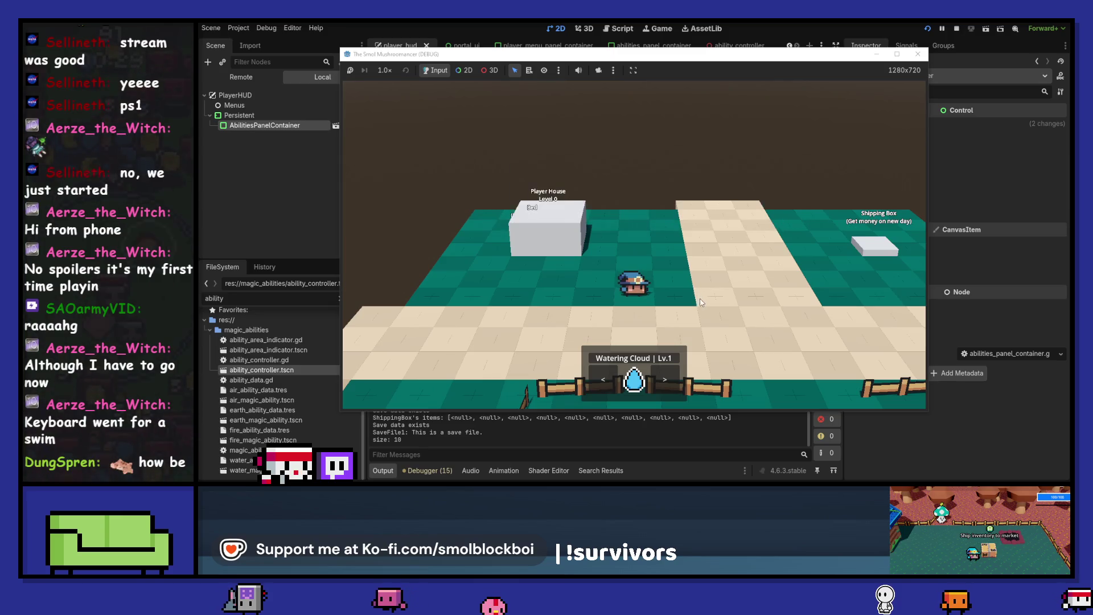
- Walk right to the shipping box, close its menu, walk down, and open the inventory
{"action": "key", "text": "d"}
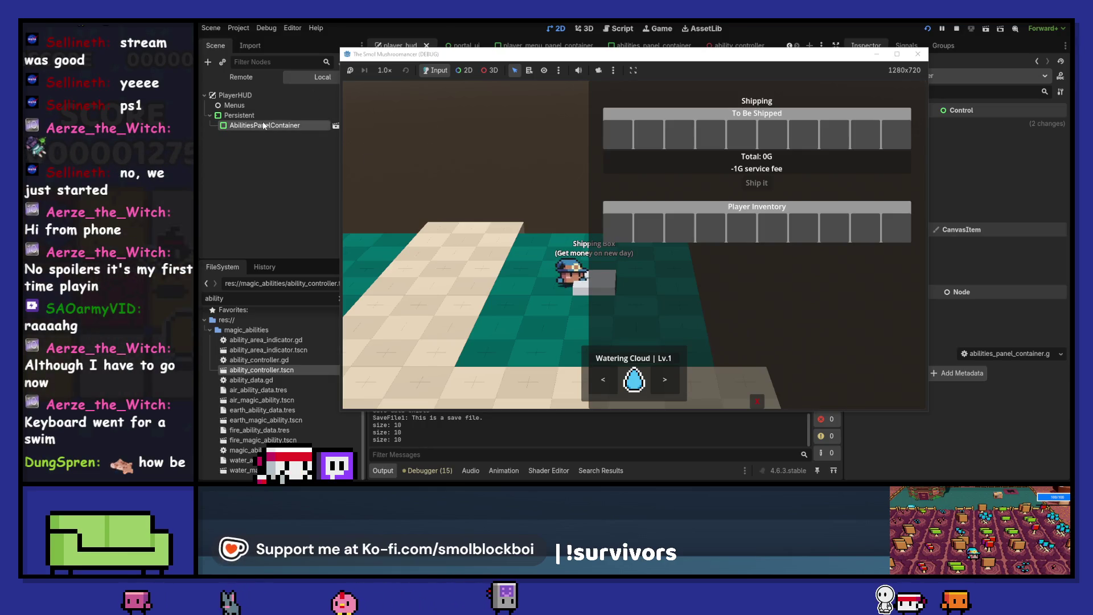
{"action": "key", "text": "a"}
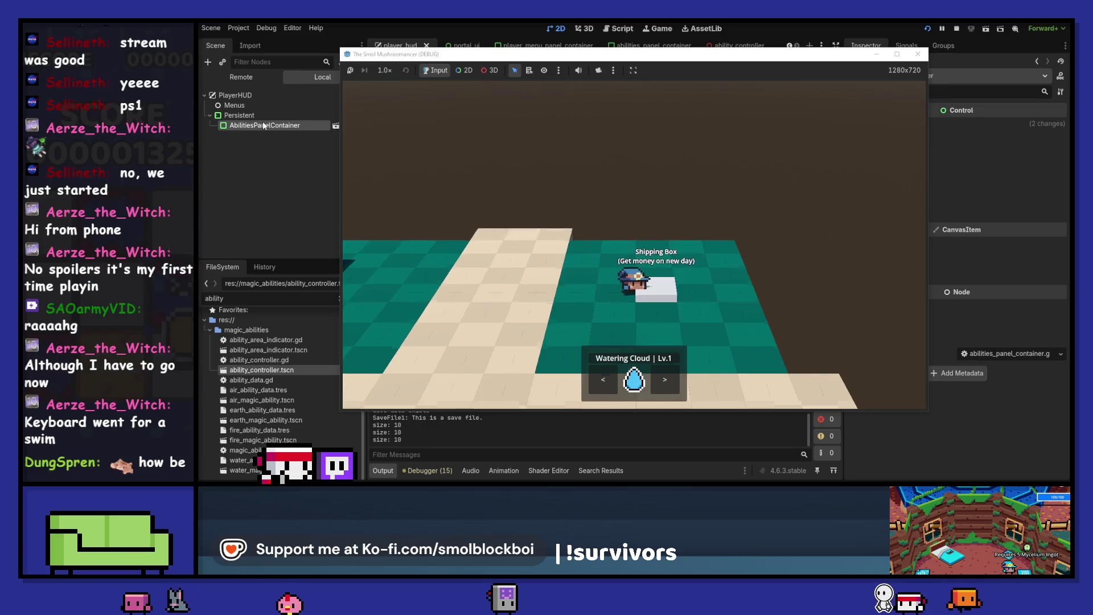
{"action": "key", "text": "s"}
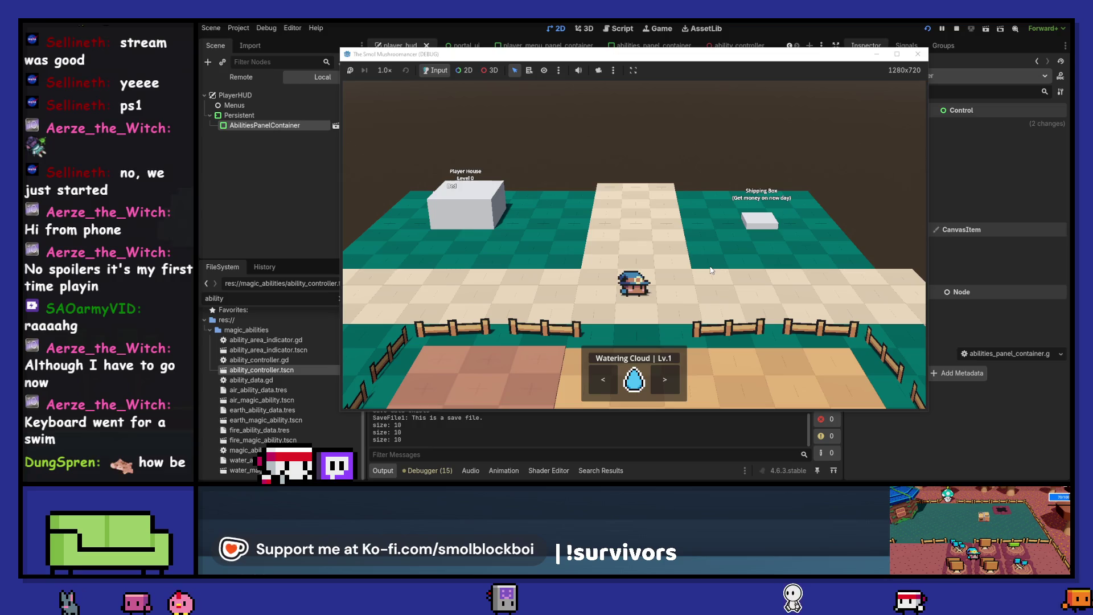
{"action": "key", "text": "i"}
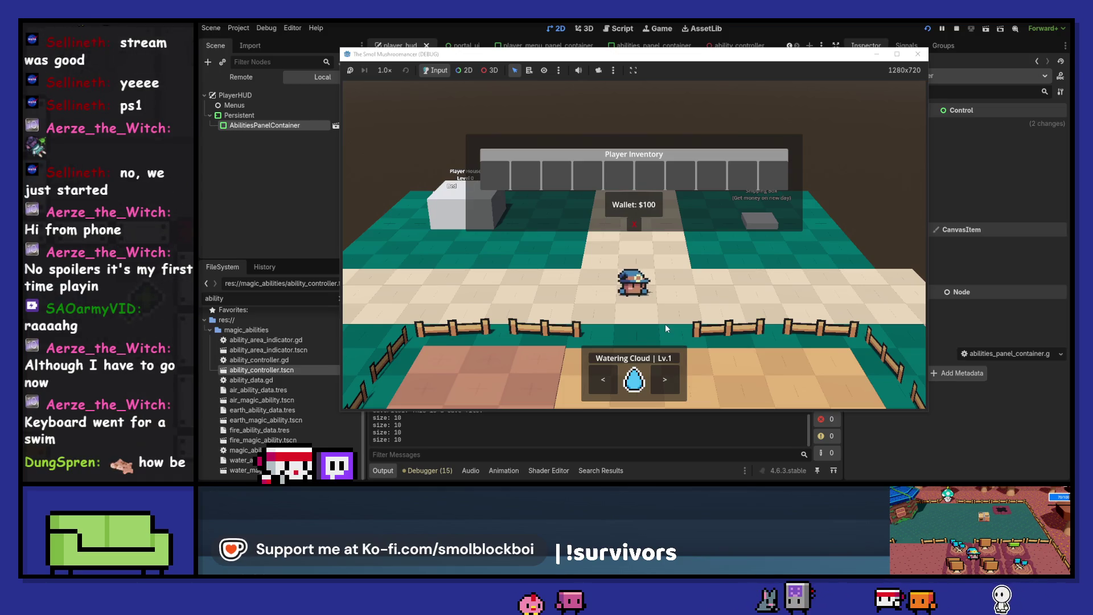
- Close the inventory, walk left and right along the path, then stop the game
{"action": "key", "text": "Escape"}
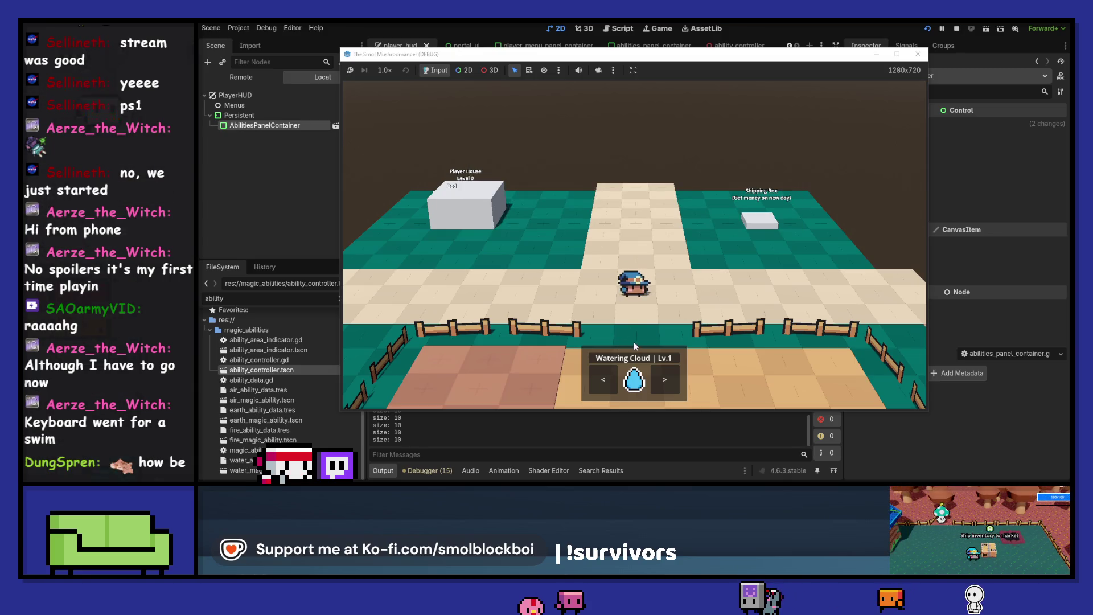
{"action": "key", "text": "Escape"}
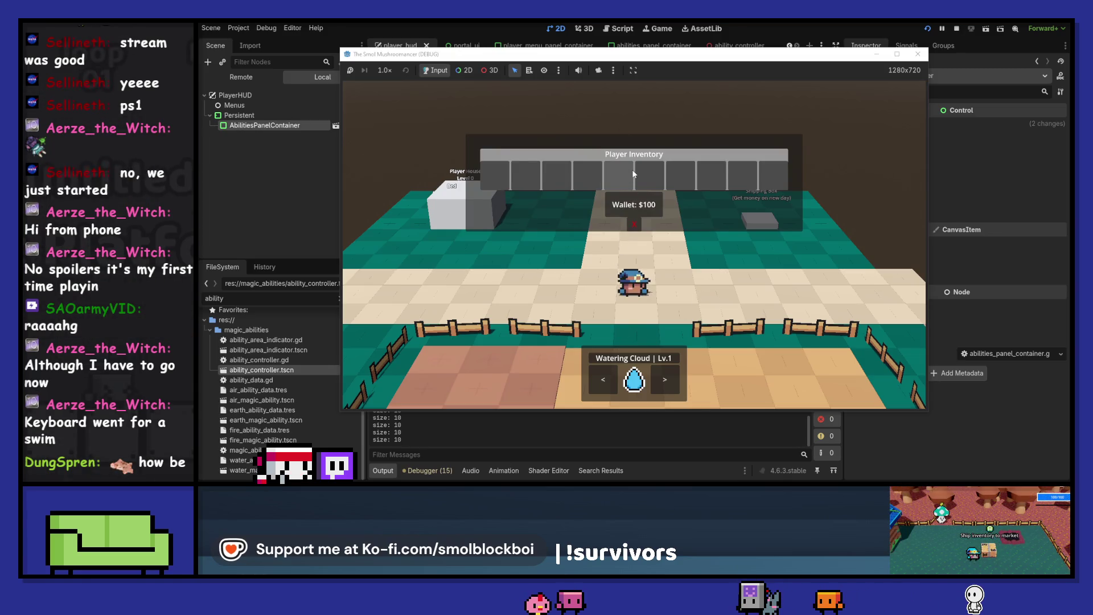
{"action": "key", "text": "Escape"}
{"action": "key", "text": "a"}
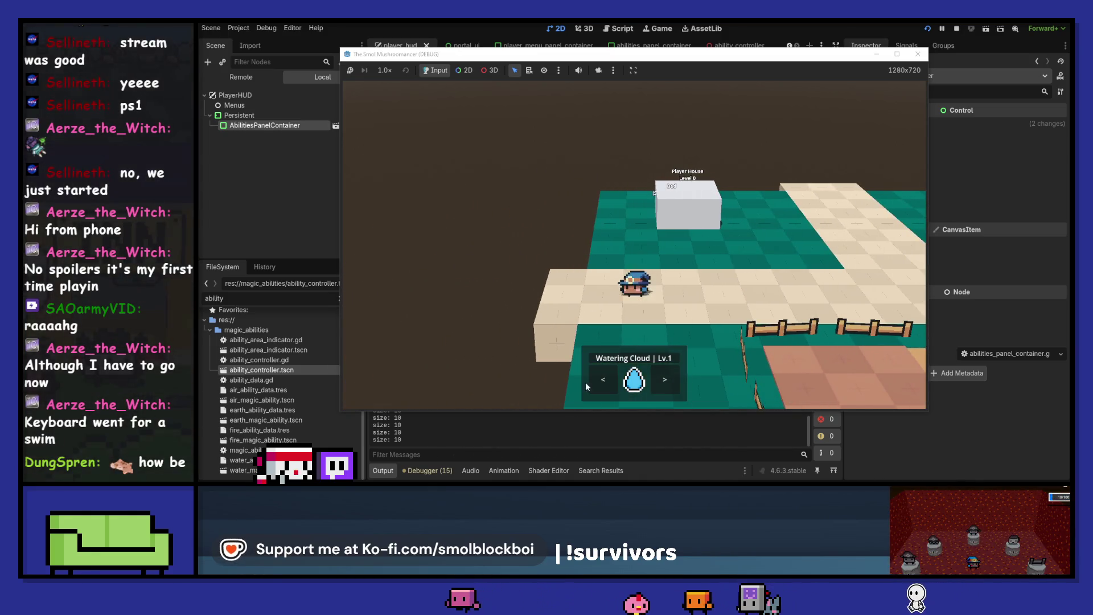
{"action": "key", "text": "d"}
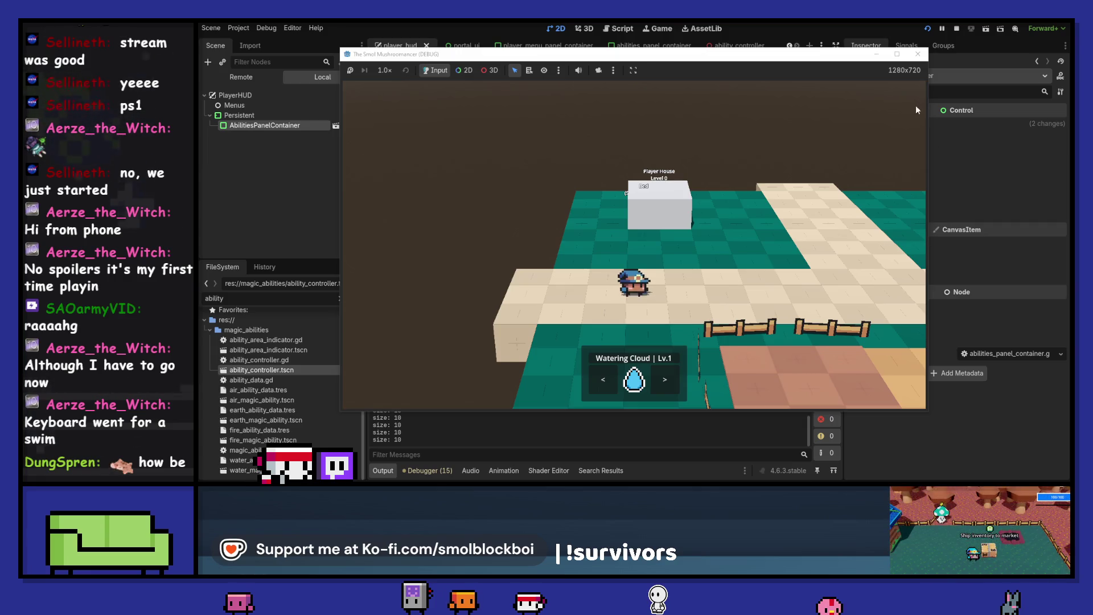
{"action": "left_click", "coordinate": [918, 53]}
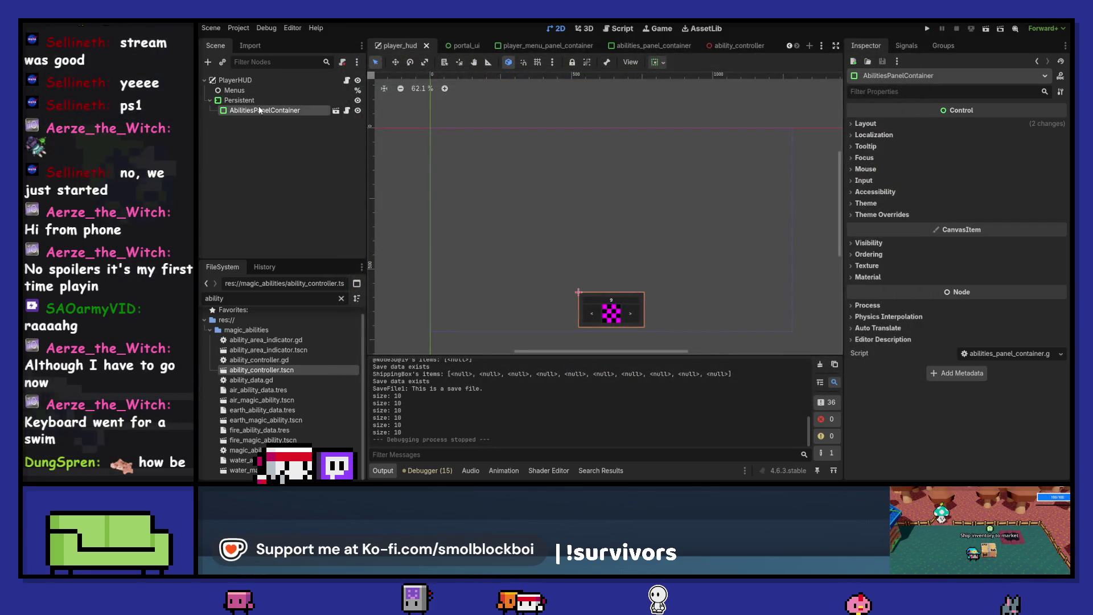
- Set the abilities panel's horizontal container sizing to Begin and rerun the game
{"action": "left_click", "coordinate": [657, 62]}
{"action": "left_click", "coordinate": [662, 97]}
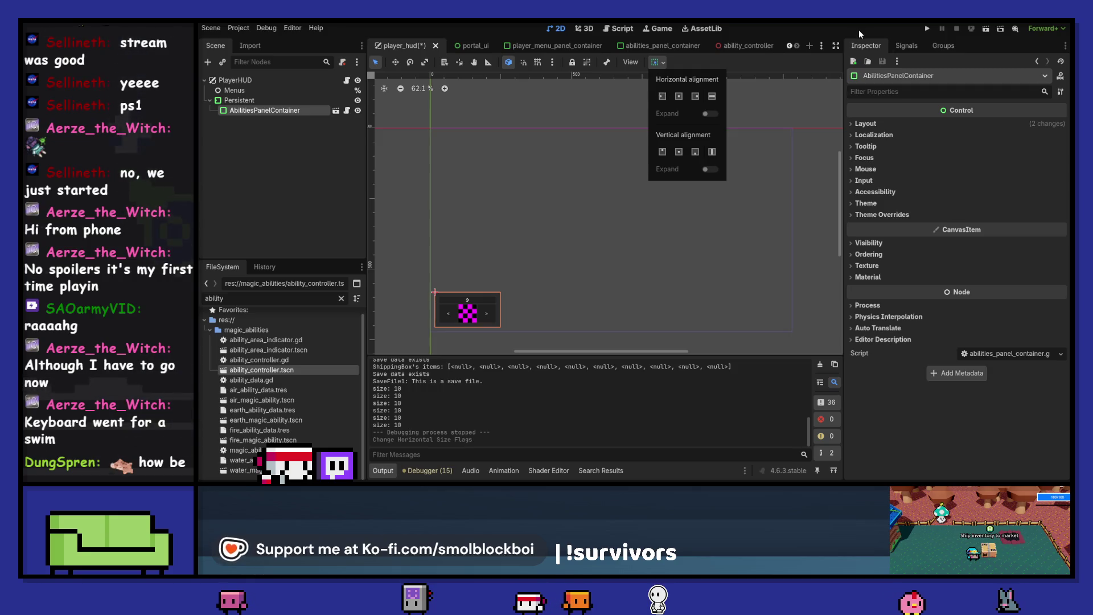
{"action": "left_click", "coordinate": [926, 28]}
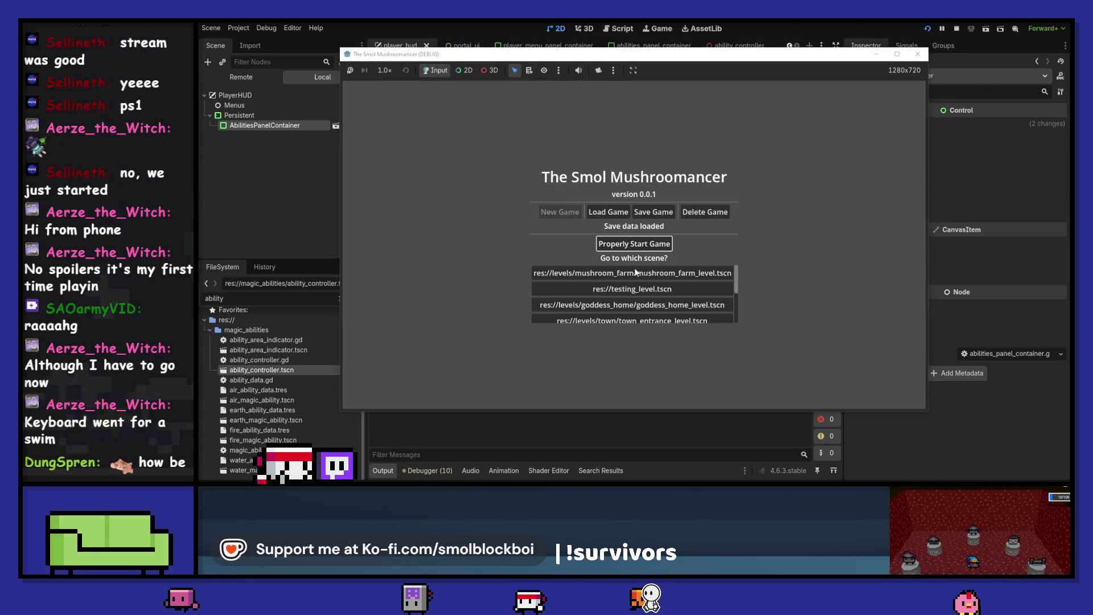
- Enter the farm from the title menu and cycle the abilities between Air Sickle and Earth Till
{"action": "left_click", "coordinate": [632, 241]}
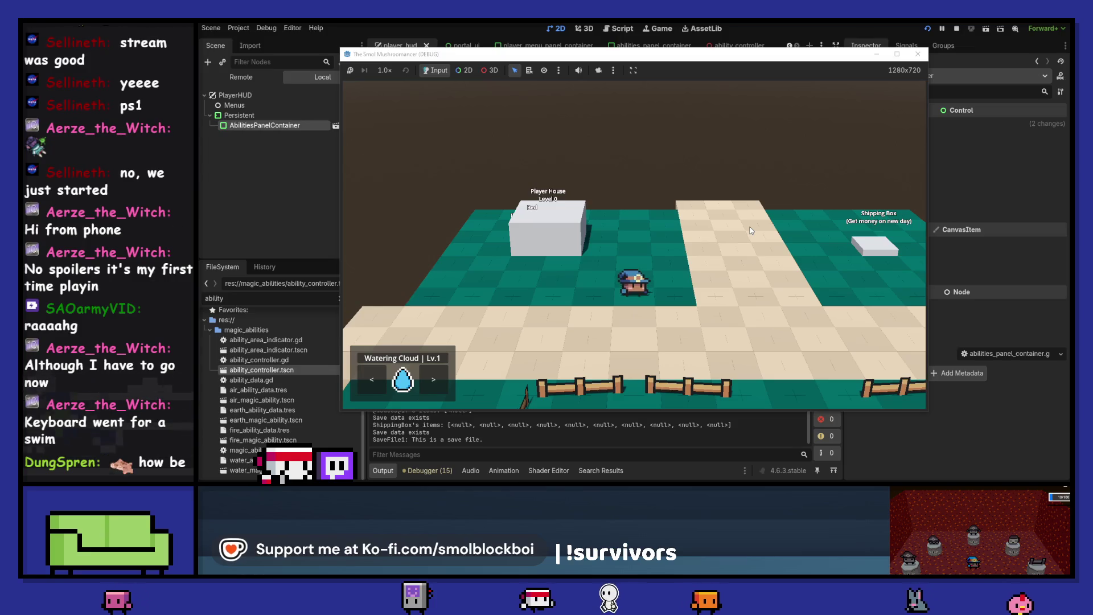
{"action": "key", "text": "e"}
{"action": "key", "text": "e"}
{"action": "key", "text": "q"}
{"action": "key", "text": "q"}
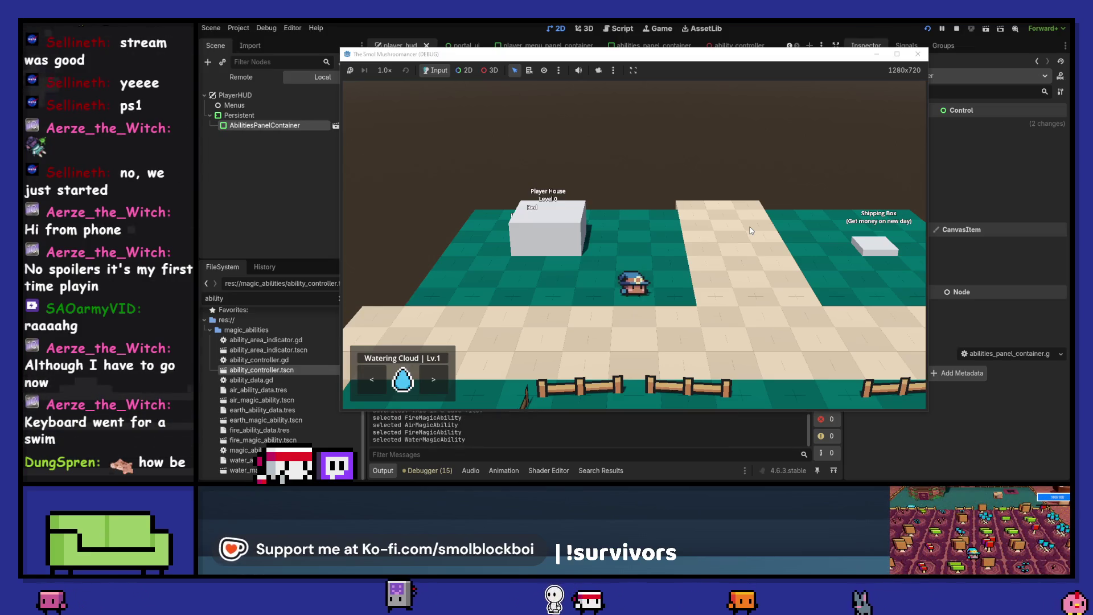
{"action": "key", "text": "e"}
{"action": "key", "text": "q"}
{"action": "key", "text": "q"}
{"action": "key", "text": "q"}
{"action": "key", "text": "q"}
{"action": "key", "text": "q"}
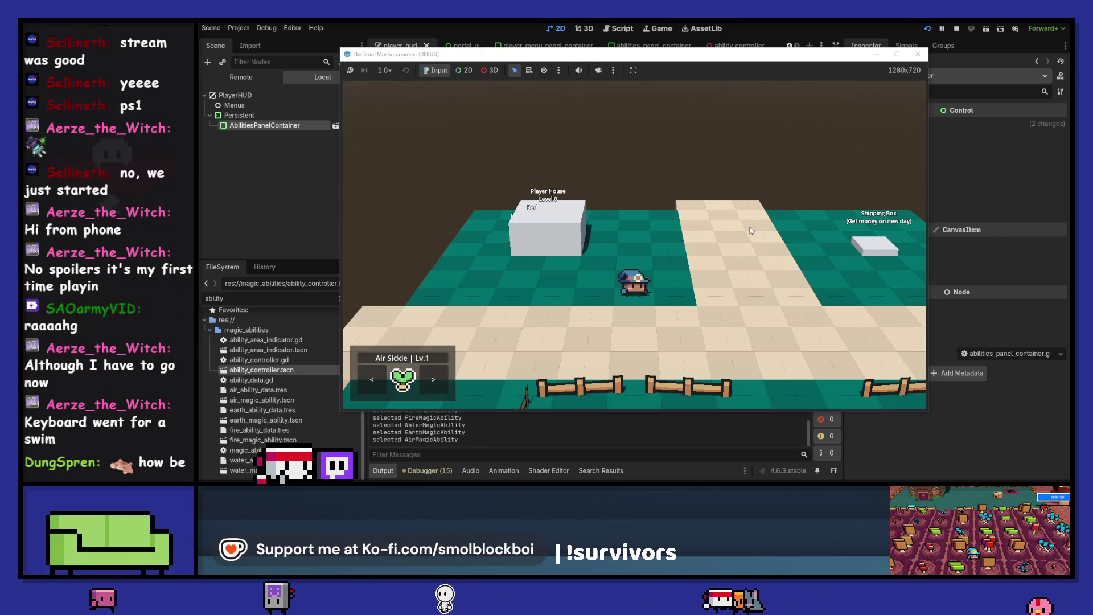
{"action": "key", "text": "q"}
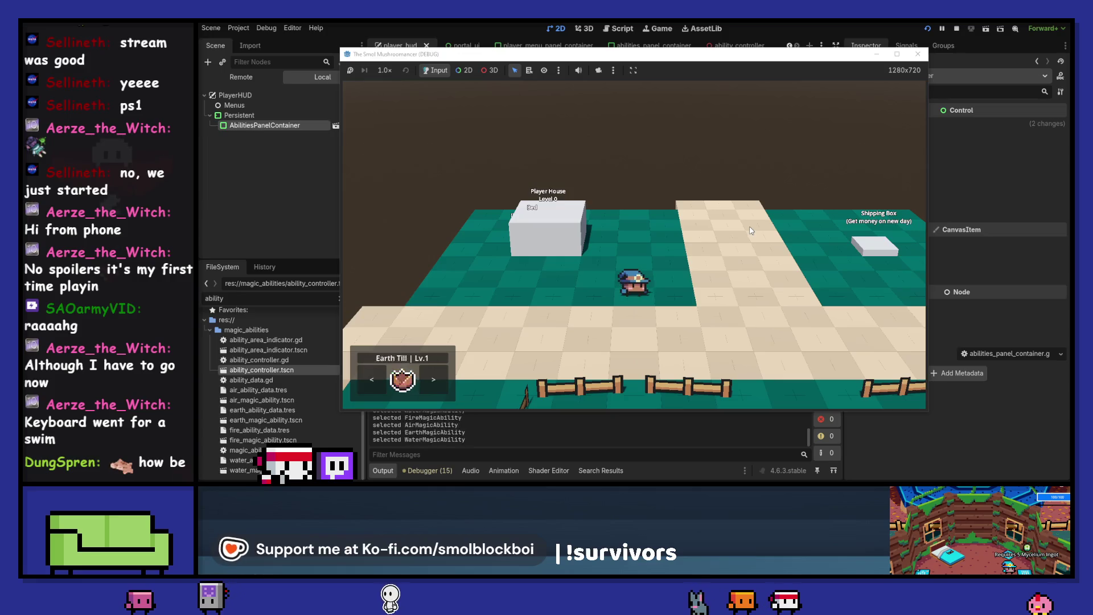
{"action": "key", "text": "q"}
{"action": "key", "text": "e"}
{"action": "key", "text": "e"}
{"action": "key", "text": "e"}
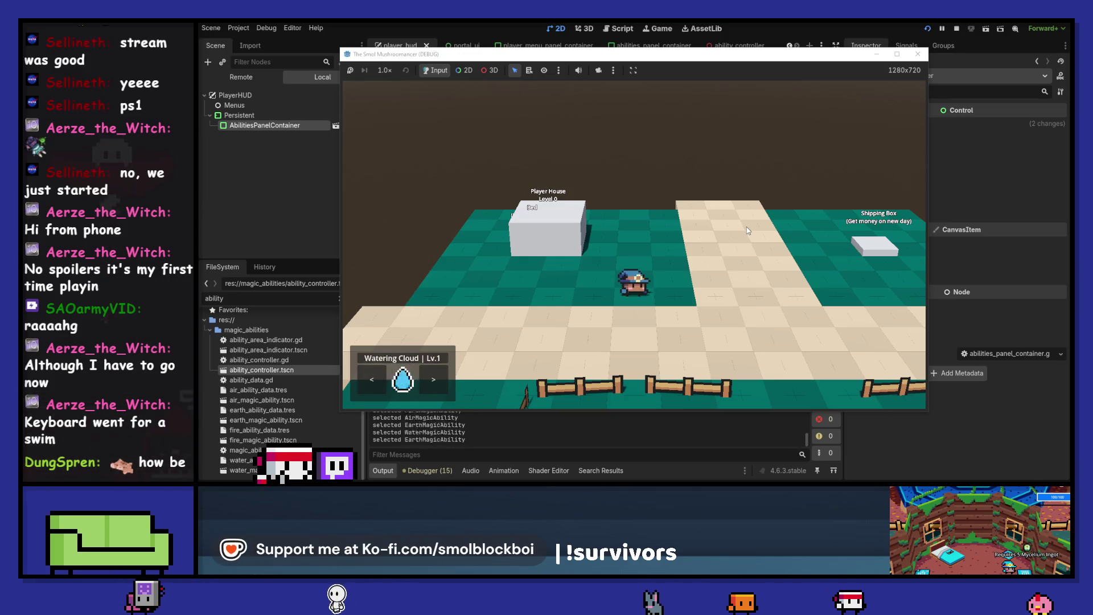
{"action": "key", "text": "e"}
{"action": "key", "text": "e"}
{"action": "key", "text": "e"}
{"action": "key", "text": "q"}
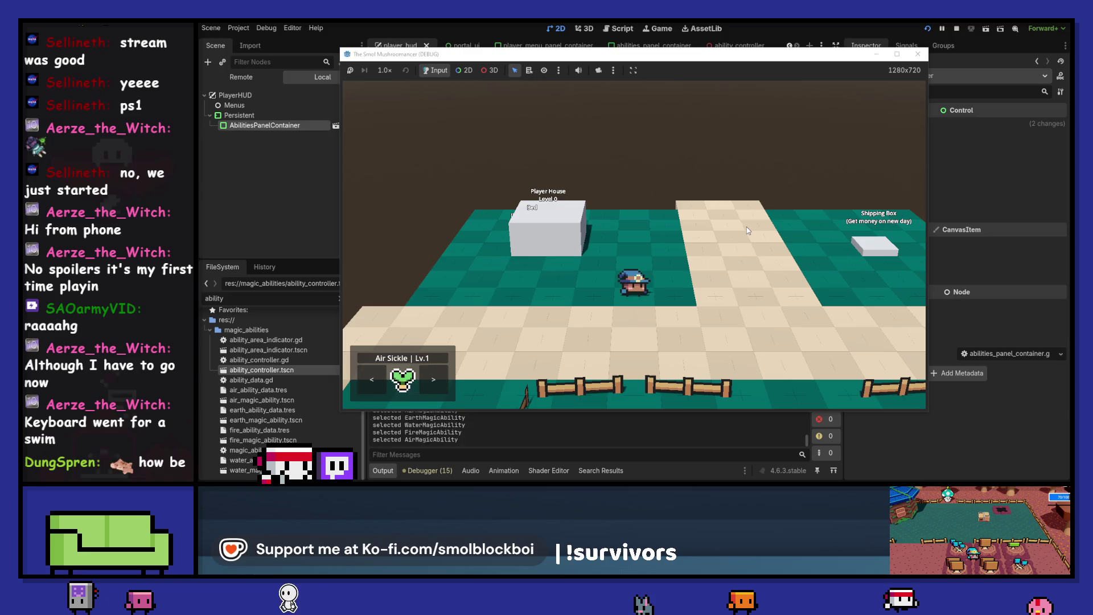
{"action": "key", "text": "q"}
{"action": "key", "text": "e"}
{"action": "key", "text": "e"}
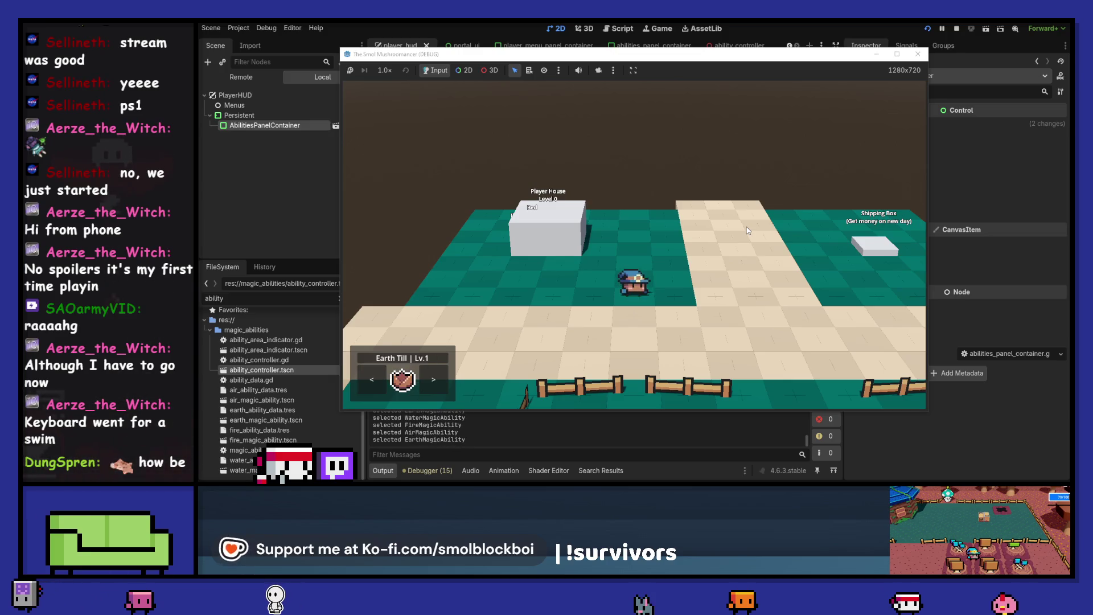
{"action": "key", "text": "e"}
{"action": "key", "text": "e"}
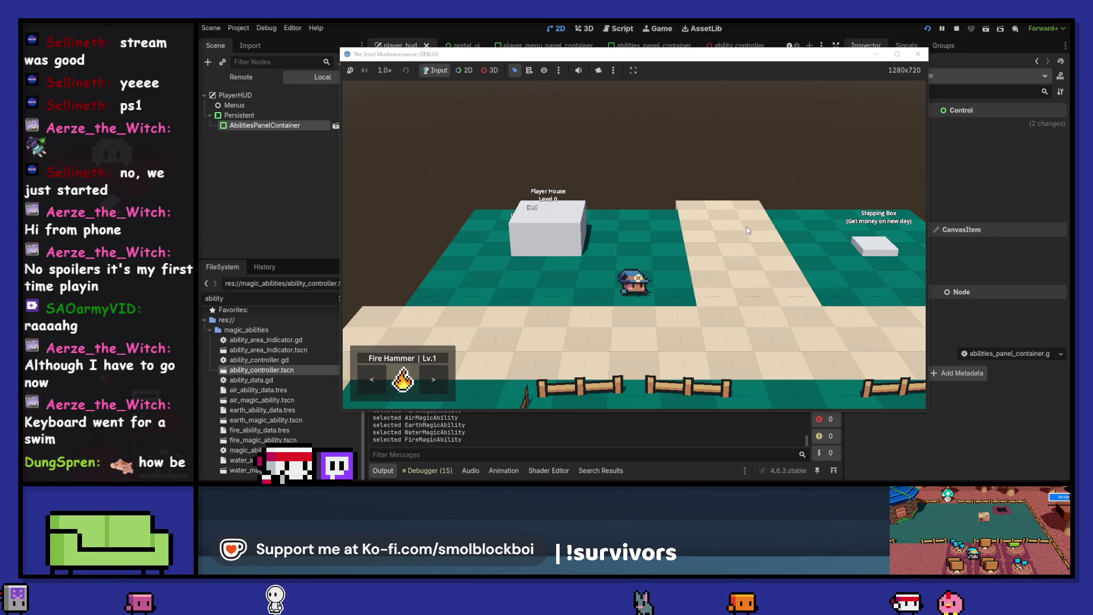
- Walk the player left and right while cycling through Watering Cloud, Fire Hammer and Air Sickle
{"action": "key", "text": "s"}
{"action": "key", "text": "d"}
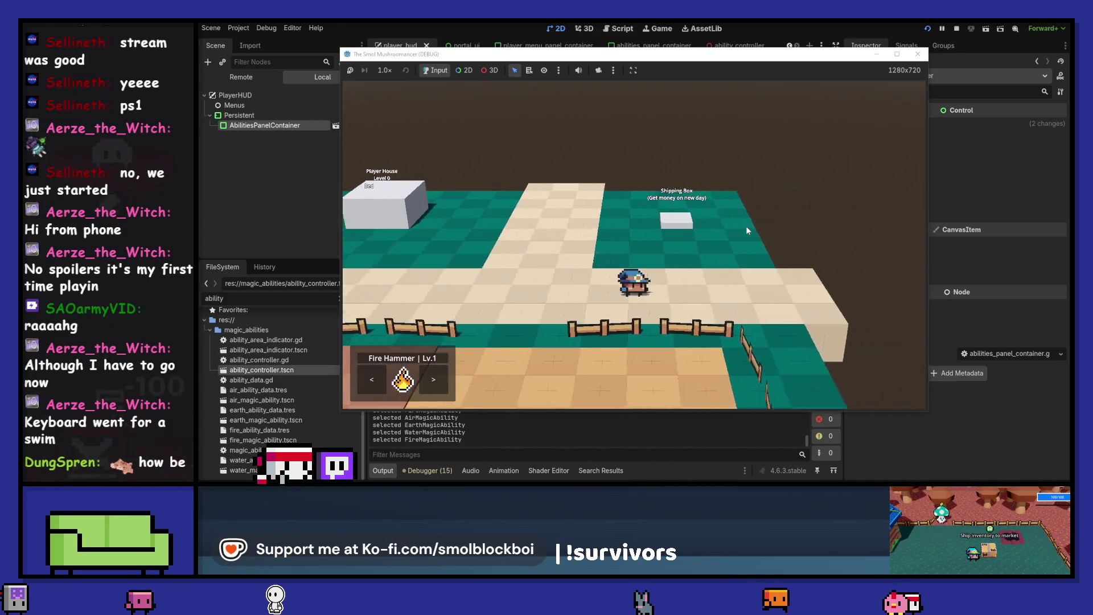
{"action": "key", "text": "d"}
{"action": "key", "text": "e"}
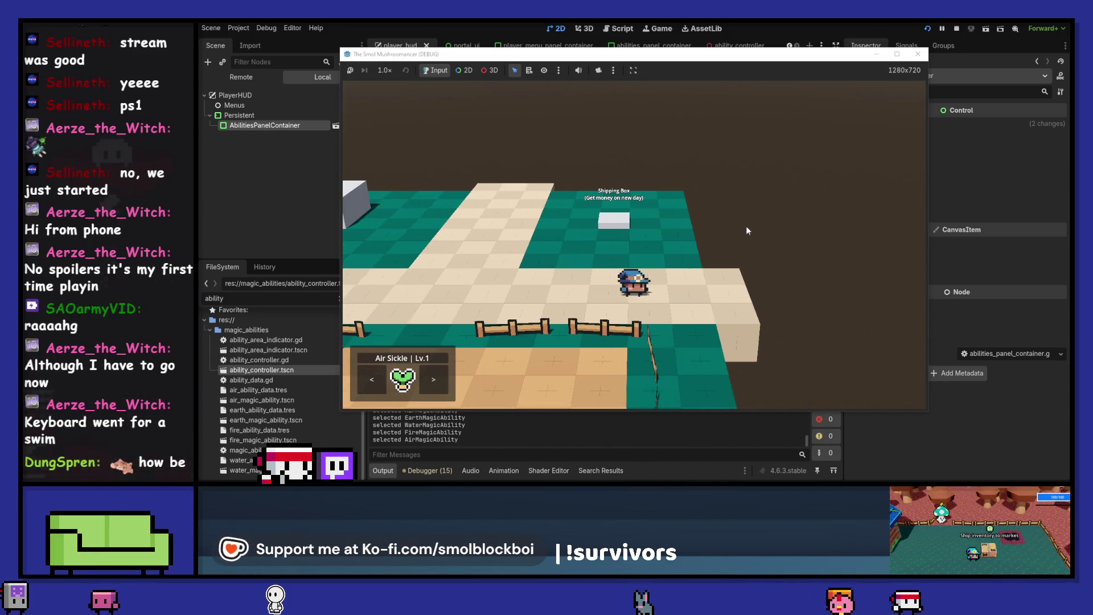
{"action": "key", "text": "e"}
{"action": "key", "text": "a"}
{"action": "key", "text": "e"}
{"action": "key", "text": "a"}
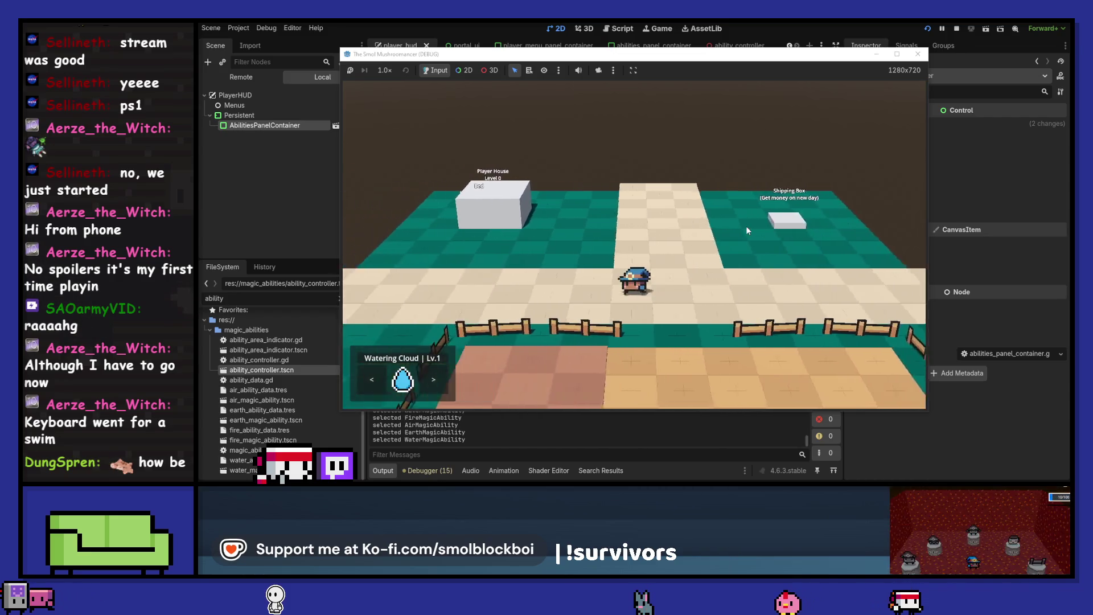
{"action": "key", "text": "d"}
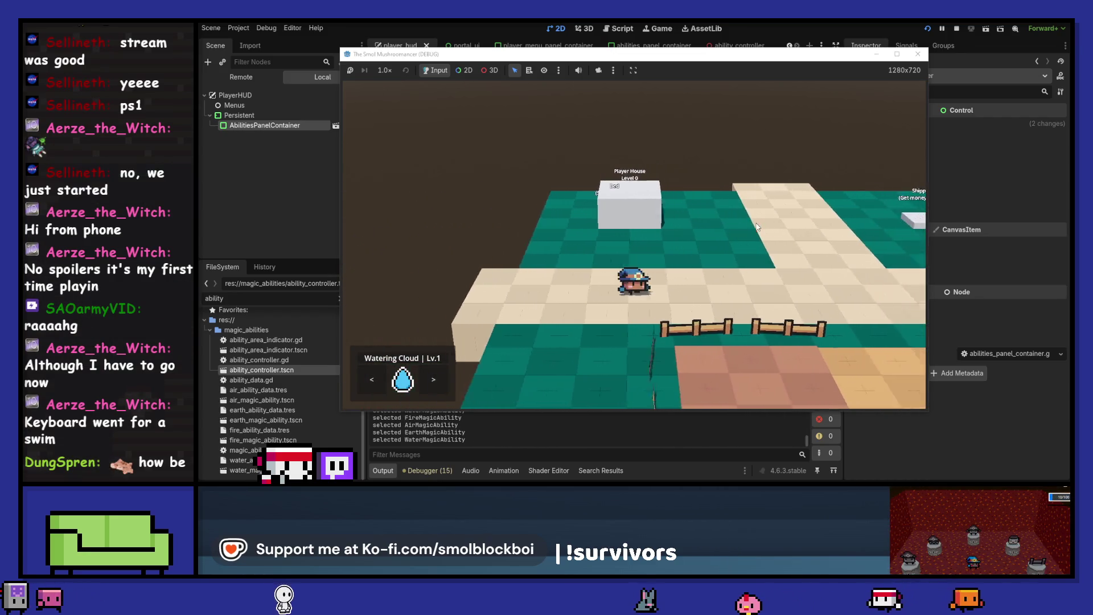
{"action": "key", "text": "d"}
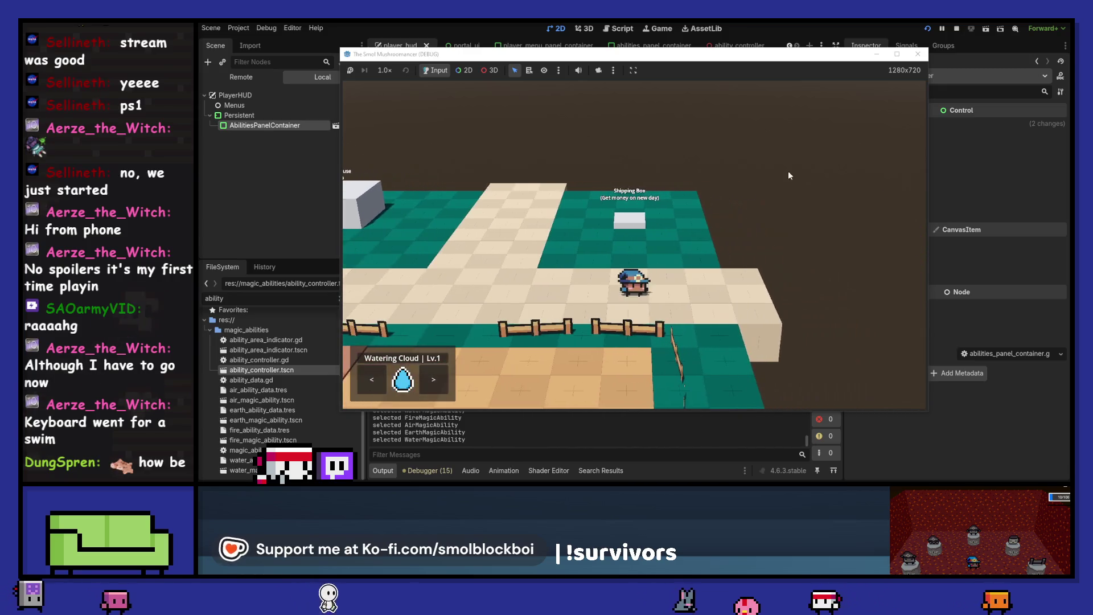
{"action": "key", "text": "e"}
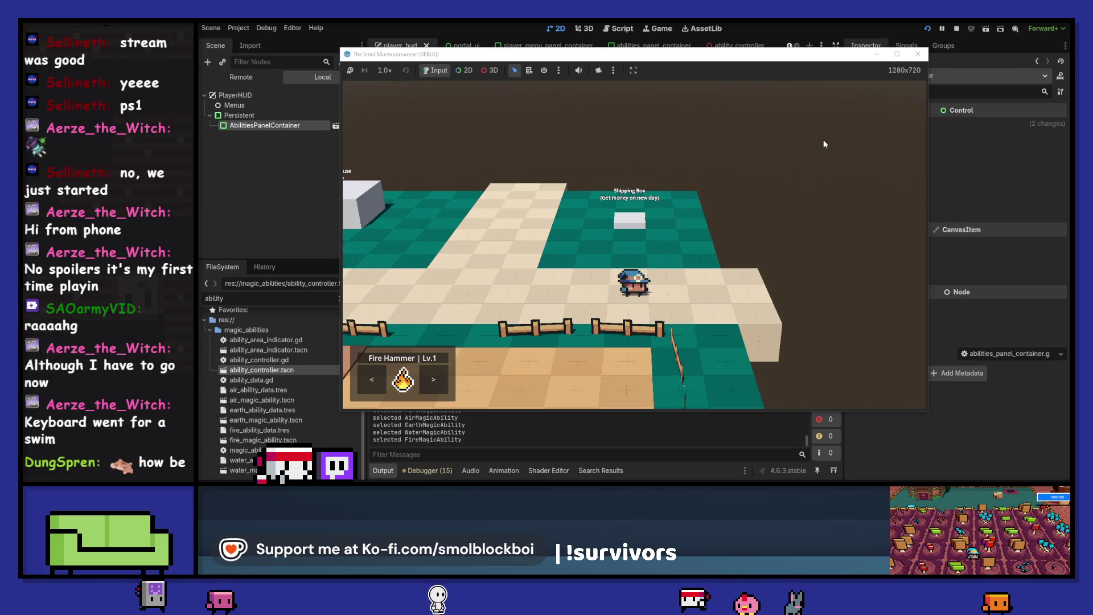
{"action": "key", "text": "e"}
{"action": "key", "text": "e"}
{"action": "key", "text": "e"}
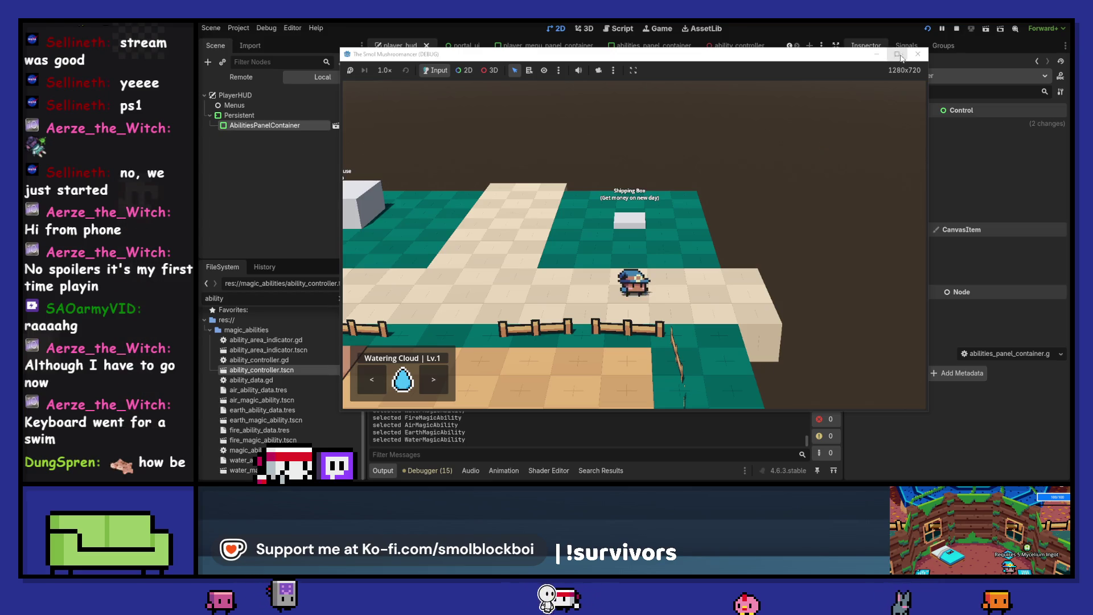
- Stop the game, rename water_ability_data.tres to 'Water Cloud', and relaunch the game
{"action": "left_click", "coordinate": [918, 54]}
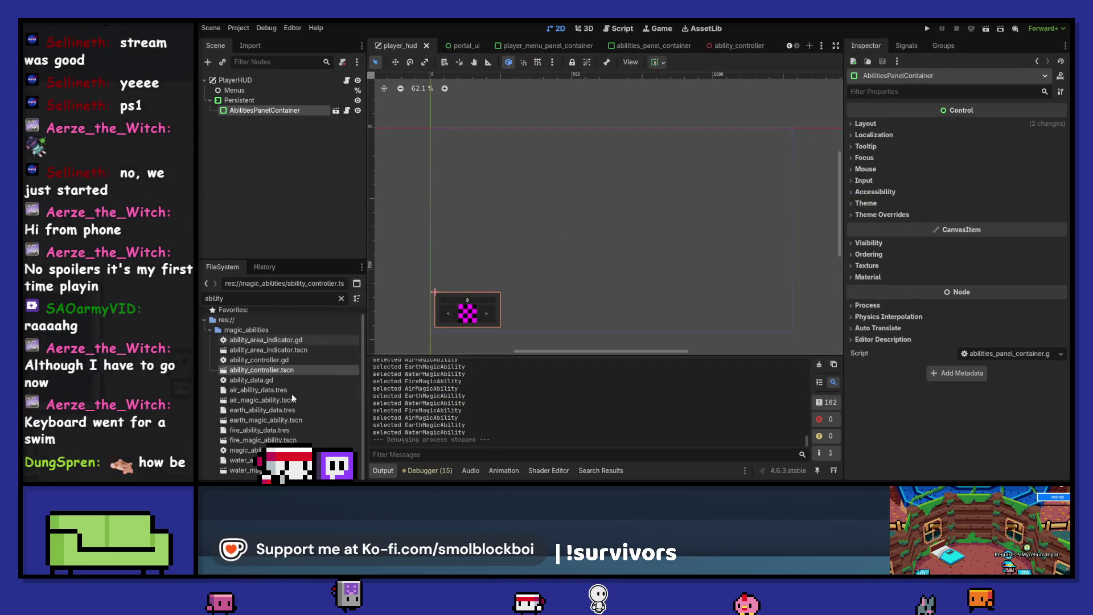
{"action": "left_click", "coordinate": [239, 460]}
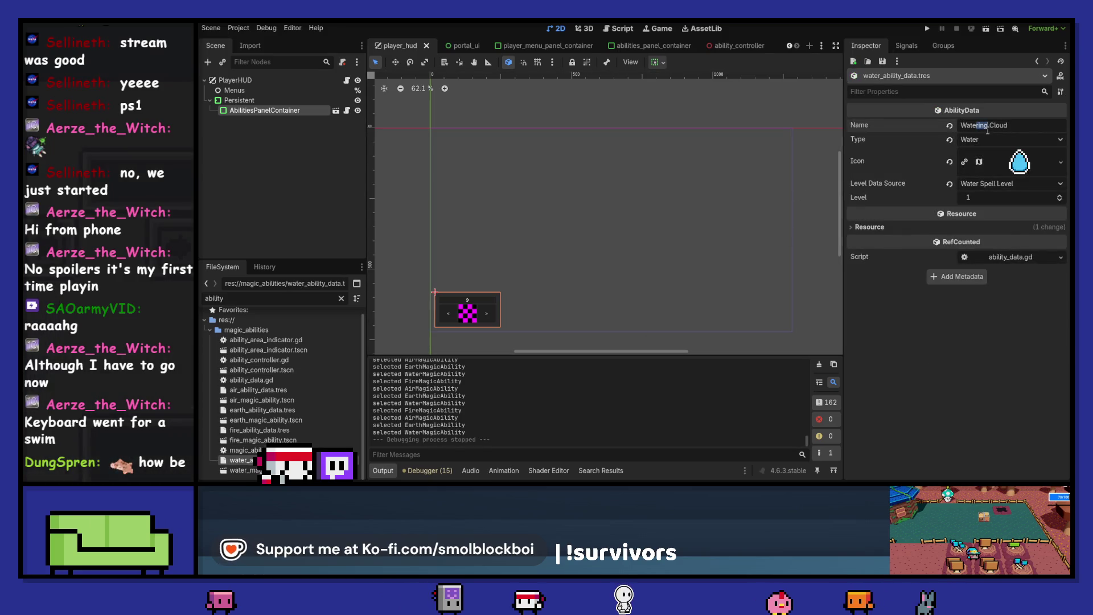
{"action": "key", "text": "BackSpace"}
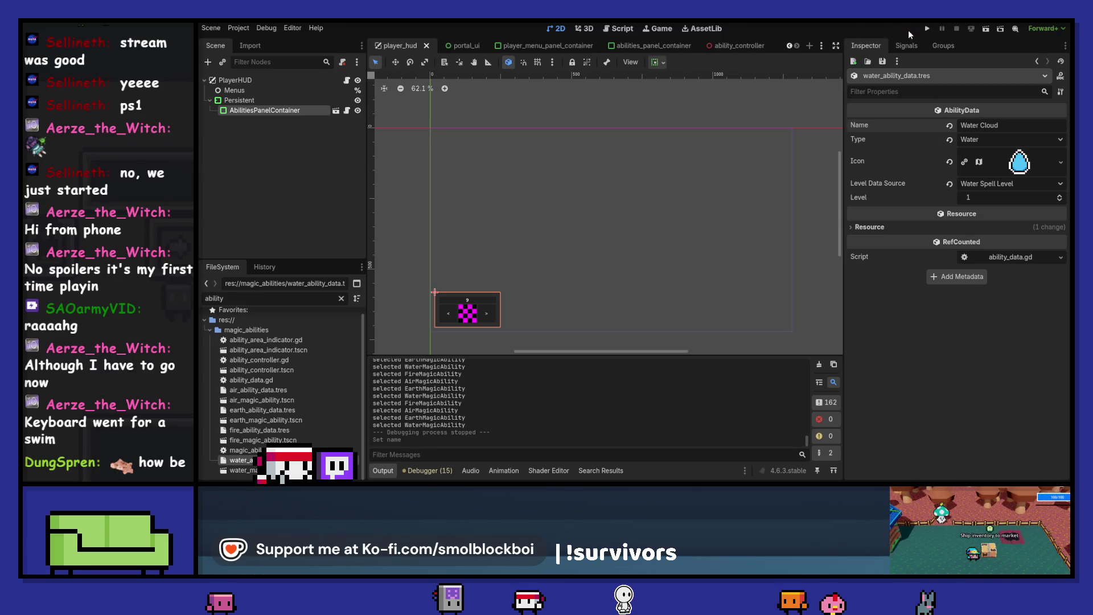
{"action": "left_click", "coordinate": [927, 28]}
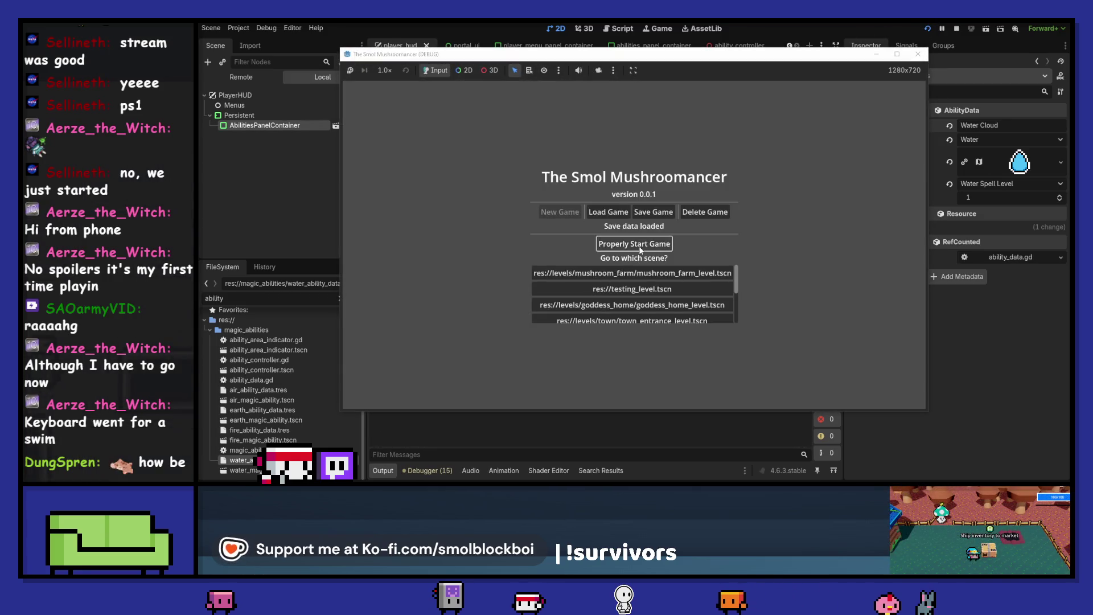
- Start the game from the main menu
{"action": "left_click", "coordinate": [708, 263]}
{"action": "scroll", "coordinate": [708, 263], "scroll_direction": "down", "scroll_amount": 2}
{"action": "scroll", "coordinate": [708, 263], "scroll_direction": "up", "scroll_amount": 1}
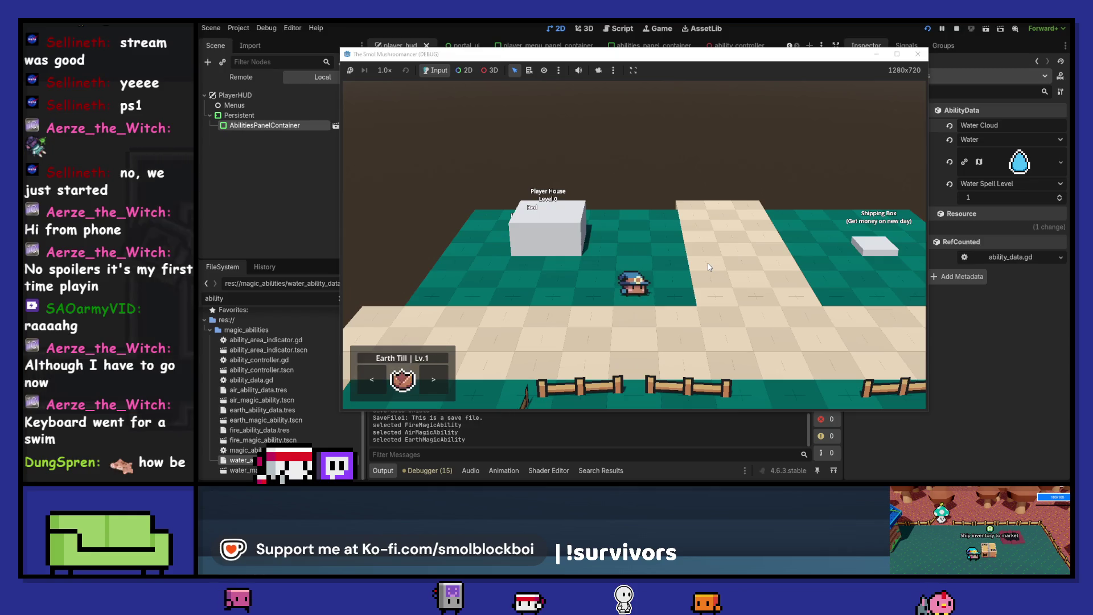
{"action": "scroll", "coordinate": [708, 263], "scroll_direction": "up", "scroll_amount": 1}
{"action": "scroll", "coordinate": [707, 263], "scroll_direction": "down", "scroll_amount": 1}
{"action": "scroll", "coordinate": [708, 263], "scroll_direction": "down", "scroll_amount": 1}
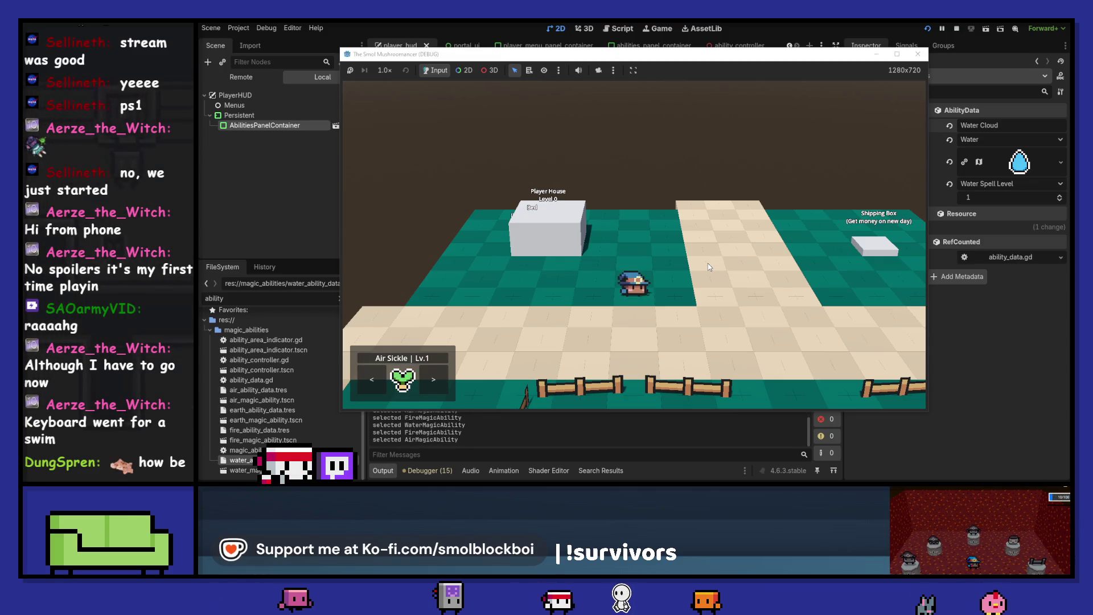
{"action": "scroll", "coordinate": [708, 263], "scroll_direction": "up", "scroll_amount": 1}
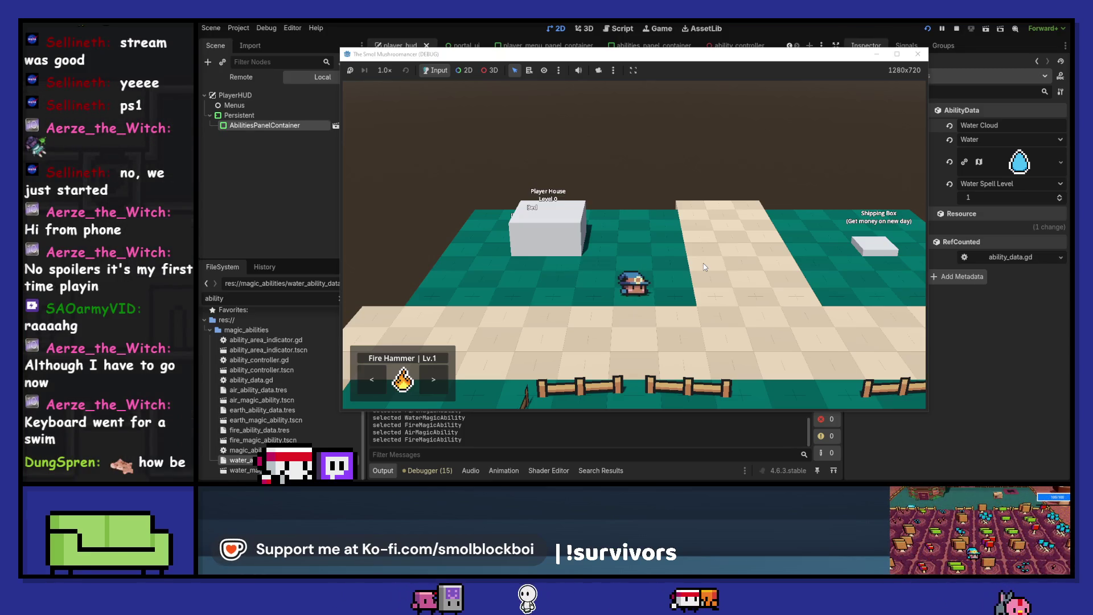
- Cycle past Air Sickle and Water Cloud to Fire Hammer, and walk around the orange field
{"action": "key", "text": "q"}
{"action": "key", "text": "s"}
{"action": "key", "text": "q"}
{"action": "key", "text": "q"}
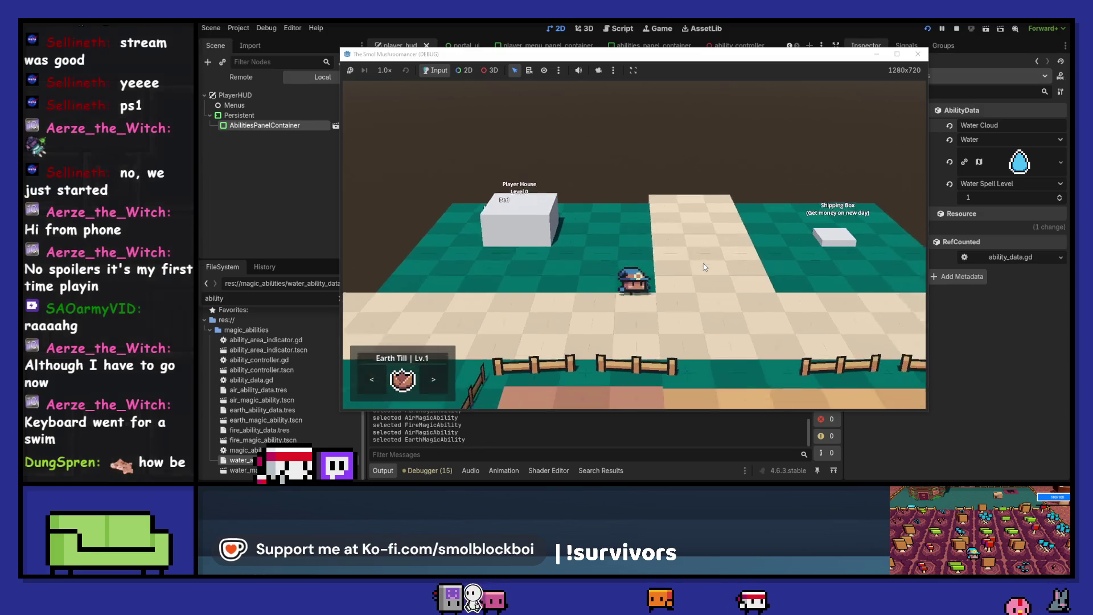
{"action": "key", "text": "q"}
{"action": "key", "text": "q"}
{"action": "key", "text": "q"}
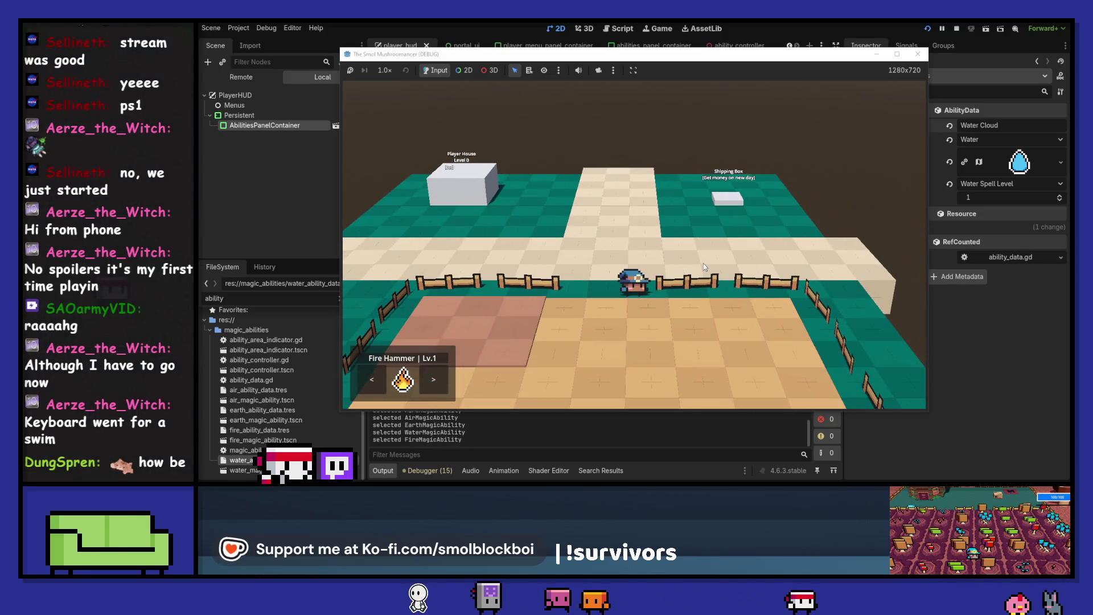
{"action": "key", "text": "q"}
{"action": "key", "text": "q"}
{"action": "key", "text": "q"}
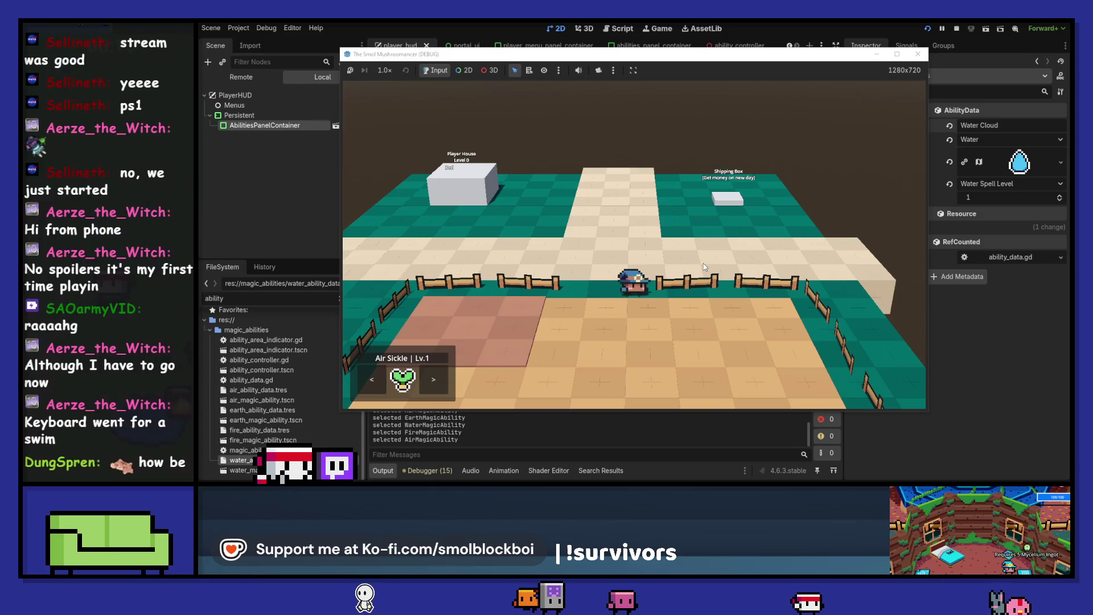
{"action": "key", "text": "s"}
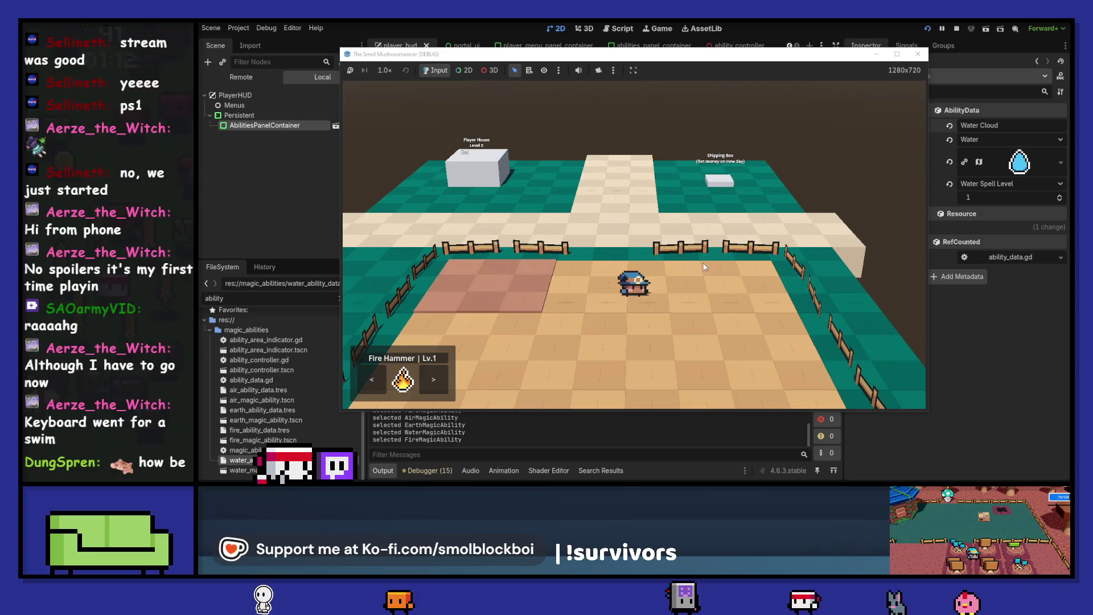
{"action": "key", "text": "a"}
{"action": "key", "text": "w"}
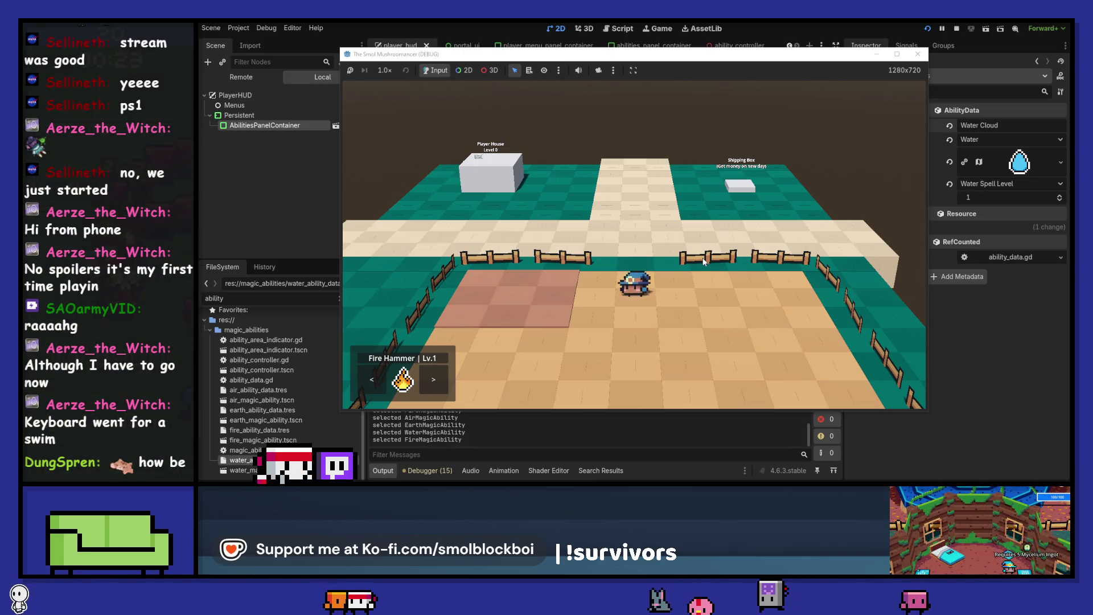
{"action": "scroll", "coordinate": [703, 260], "scroll_direction": "down", "scroll_amount": 3}
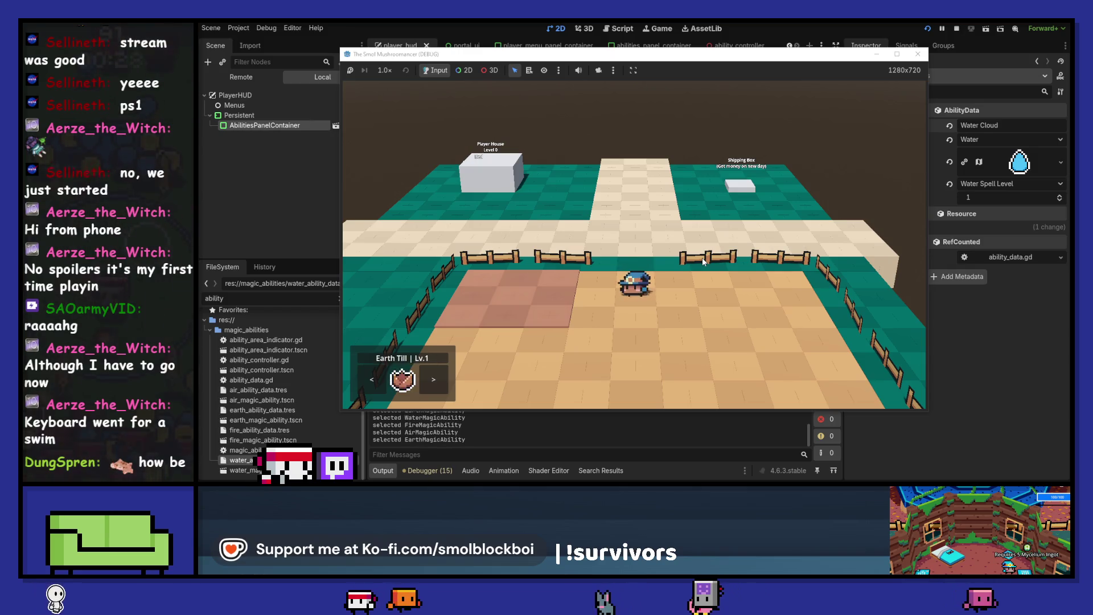
{"action": "scroll", "coordinate": [702, 257], "scroll_direction": "down", "scroll_amount": 1}
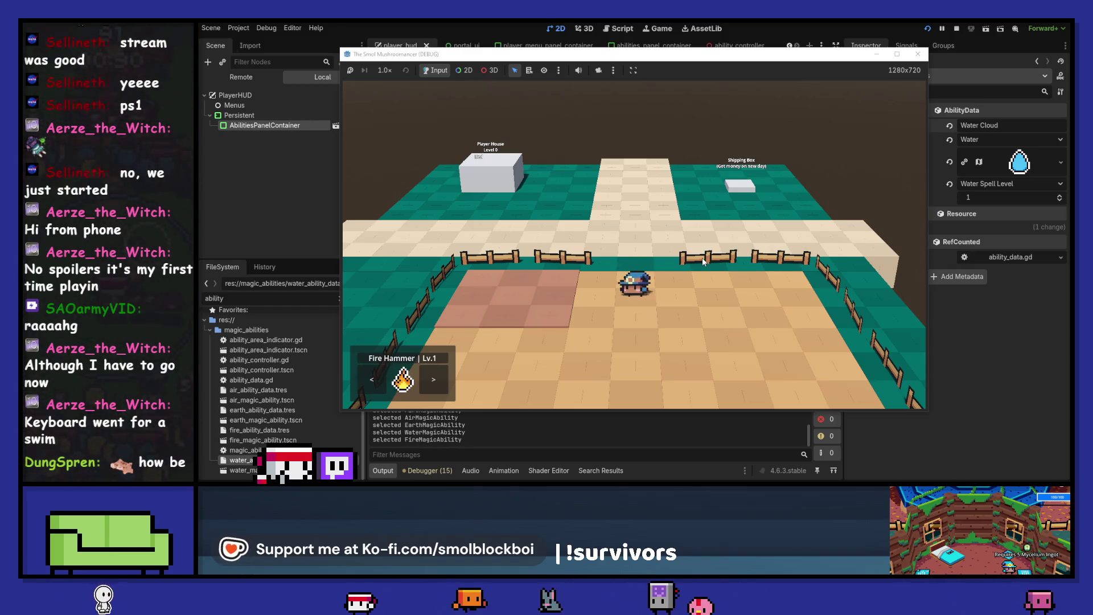
{"action": "scroll", "coordinate": [702, 257], "scroll_direction": "down", "scroll_amount": 1}
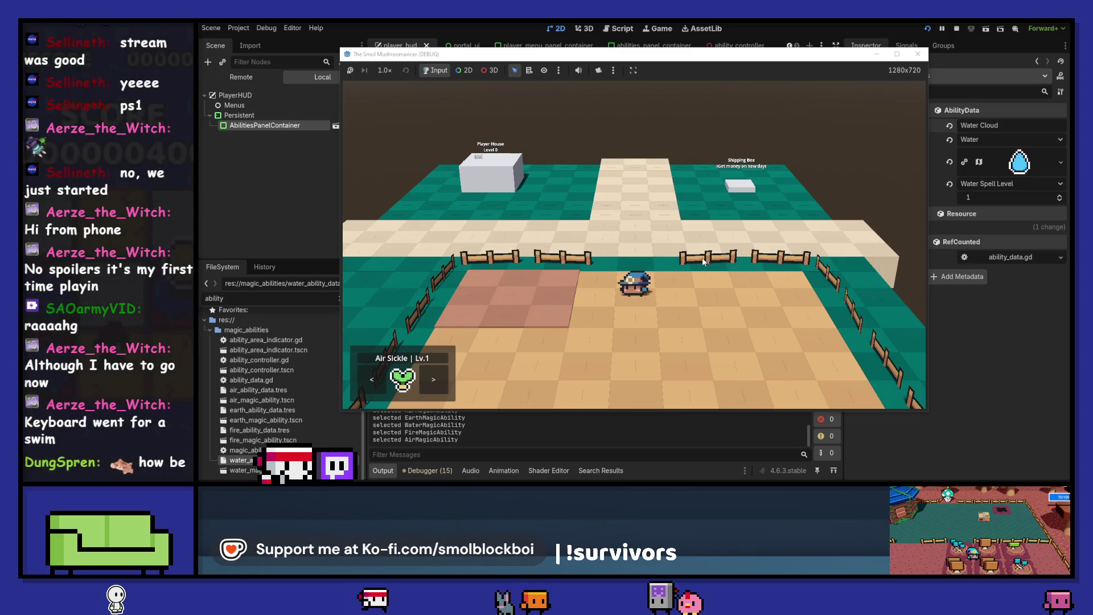
{"action": "scroll", "coordinate": [702, 258], "scroll_direction": "down", "scroll_amount": 1}
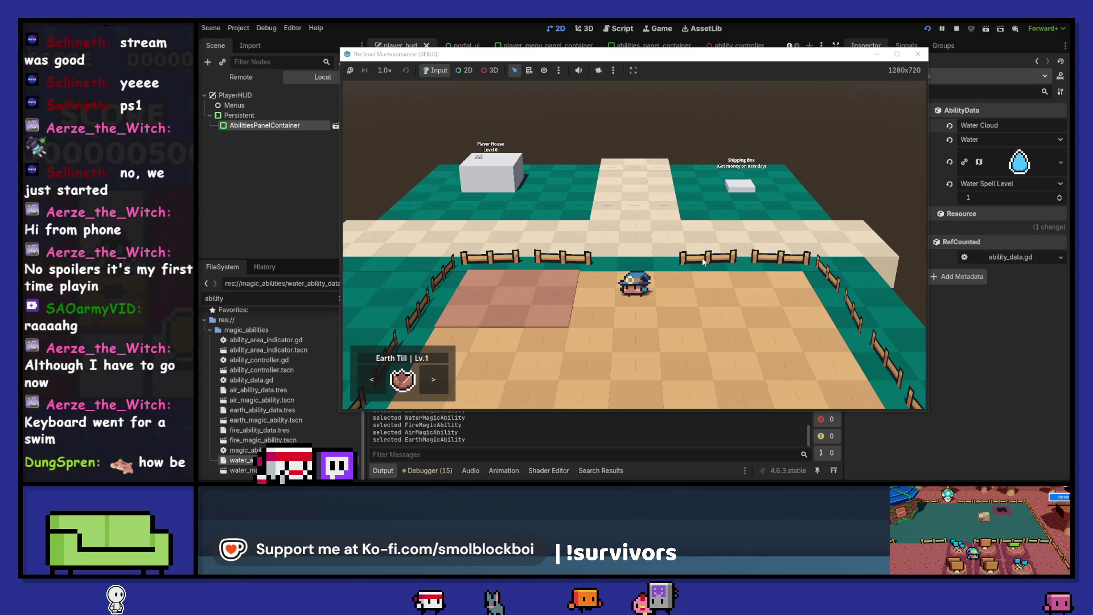
{"action": "scroll", "coordinate": [702, 258], "scroll_direction": "down", "scroll_amount": 1}
{"action": "scroll", "coordinate": [702, 257], "scroll_direction": "up", "scroll_amount": 1}
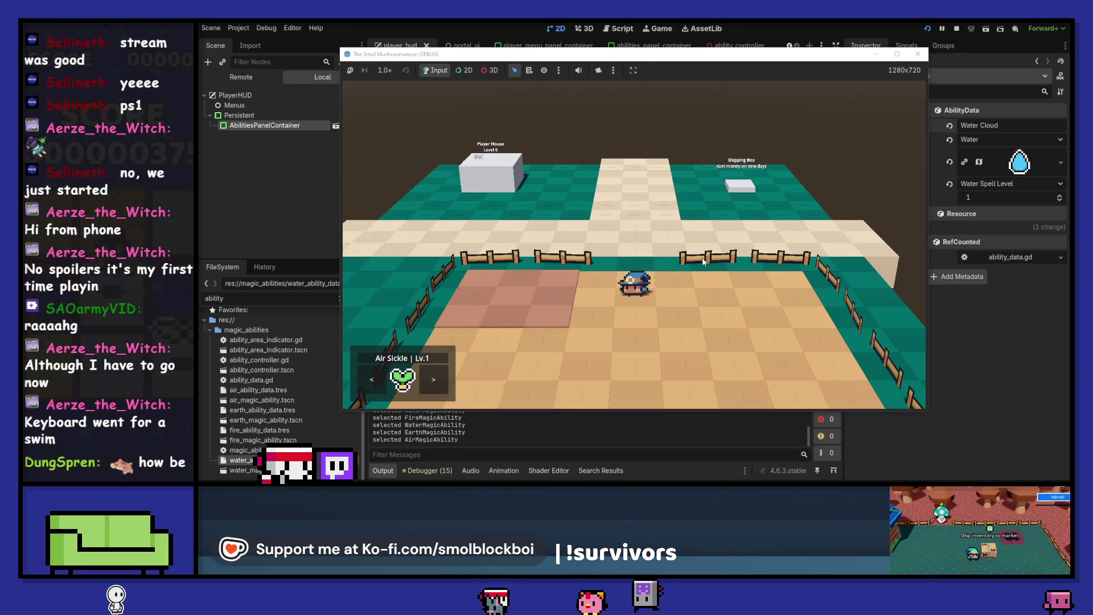
{"action": "scroll", "coordinate": [702, 257], "scroll_direction": "up", "scroll_amount": 2}
{"action": "scroll", "coordinate": [702, 257], "scroll_direction": "up", "scroll_amount": 2}
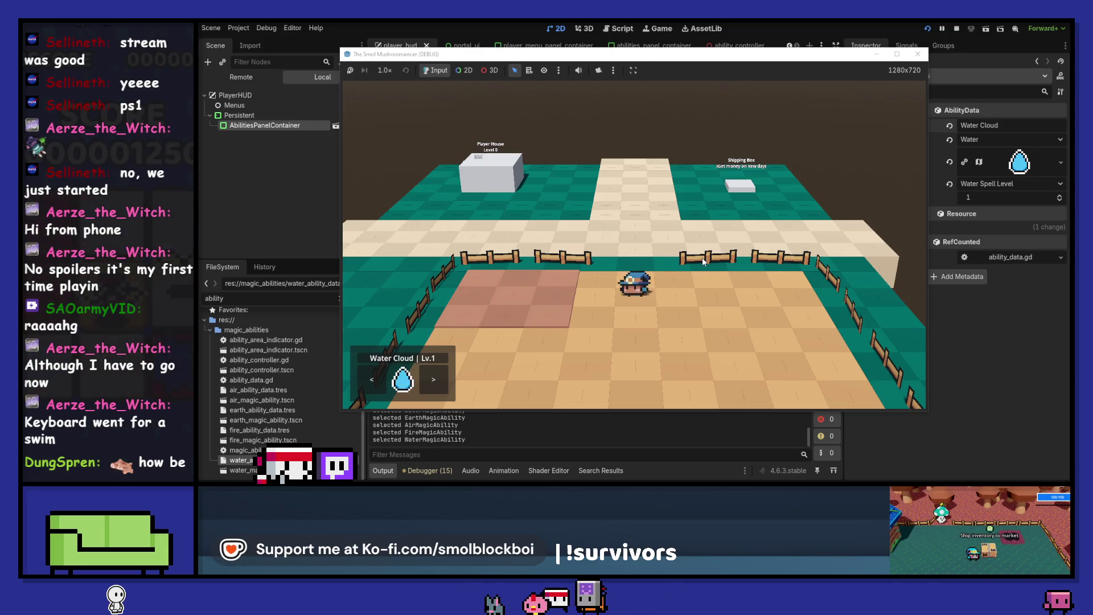
{"action": "scroll", "coordinate": [702, 258], "scroll_direction": "up", "scroll_amount": 2}
{"action": "scroll", "coordinate": [701, 258], "scroll_direction": "up", "scroll_amount": 1}
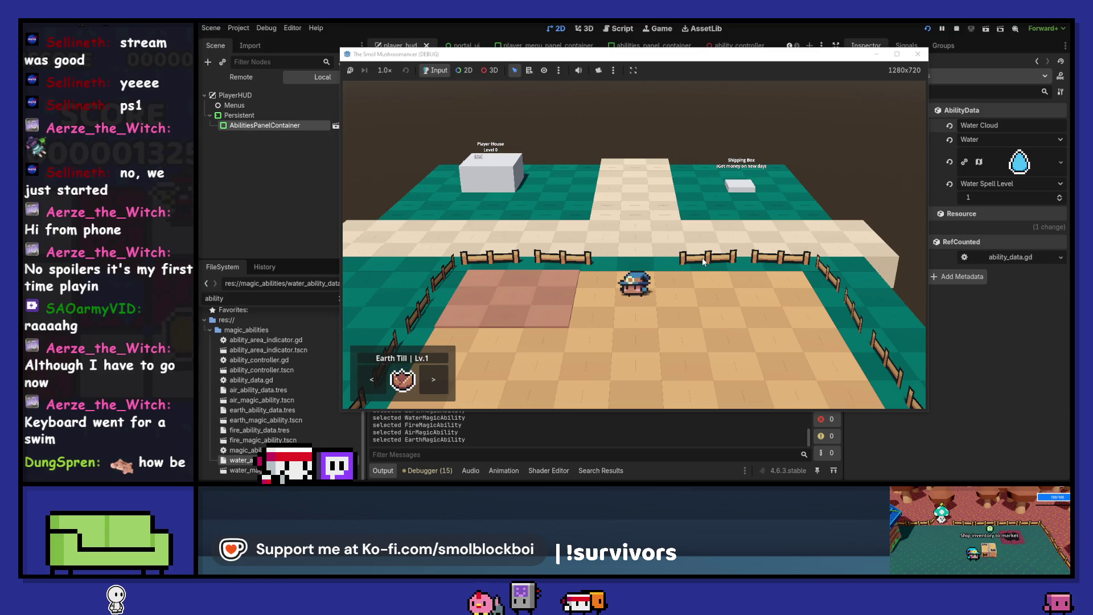
{"action": "scroll", "coordinate": [702, 257], "scroll_direction": "up", "scroll_amount": 5}
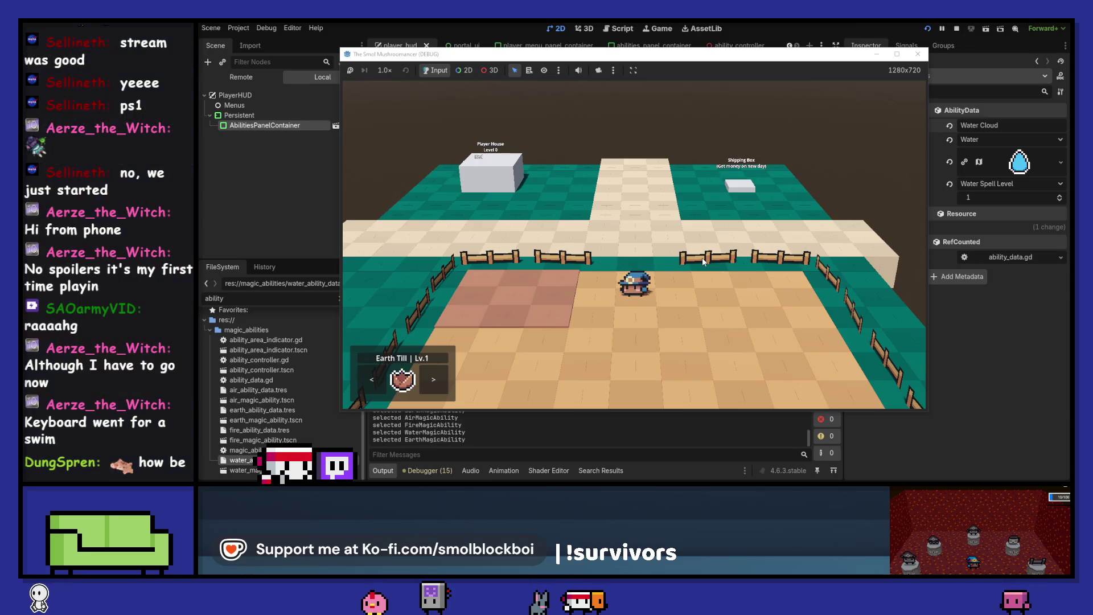
{"action": "scroll", "coordinate": [702, 258], "scroll_direction": "up", "scroll_amount": 1}
{"action": "scroll", "coordinate": [703, 261], "scroll_direction": "up", "scroll_amount": 2}
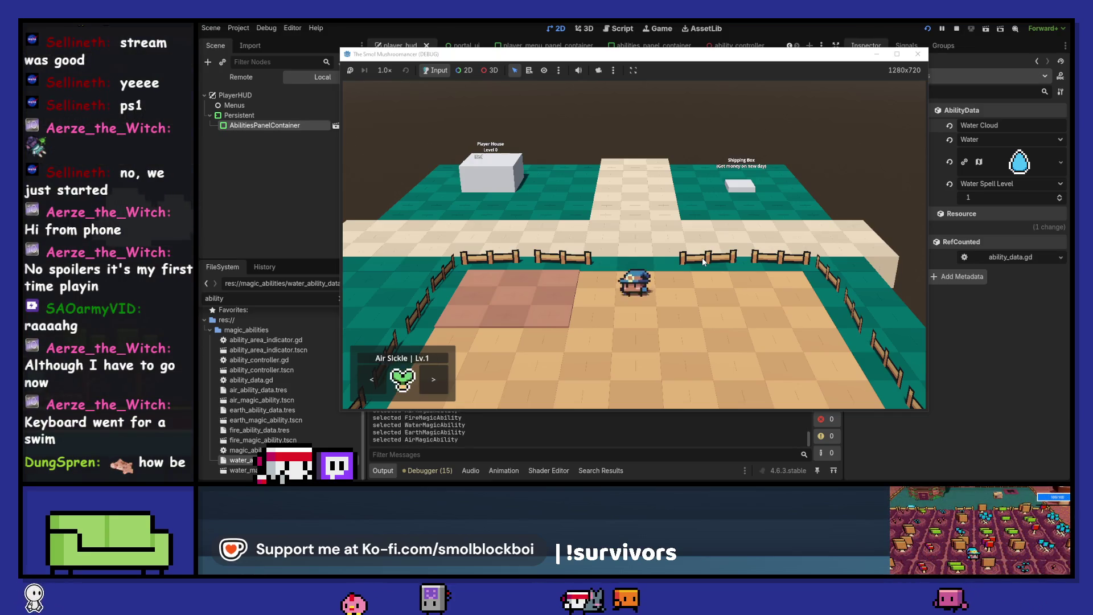
{"action": "scroll", "coordinate": [701, 257], "scroll_direction": "up", "scroll_amount": 4}
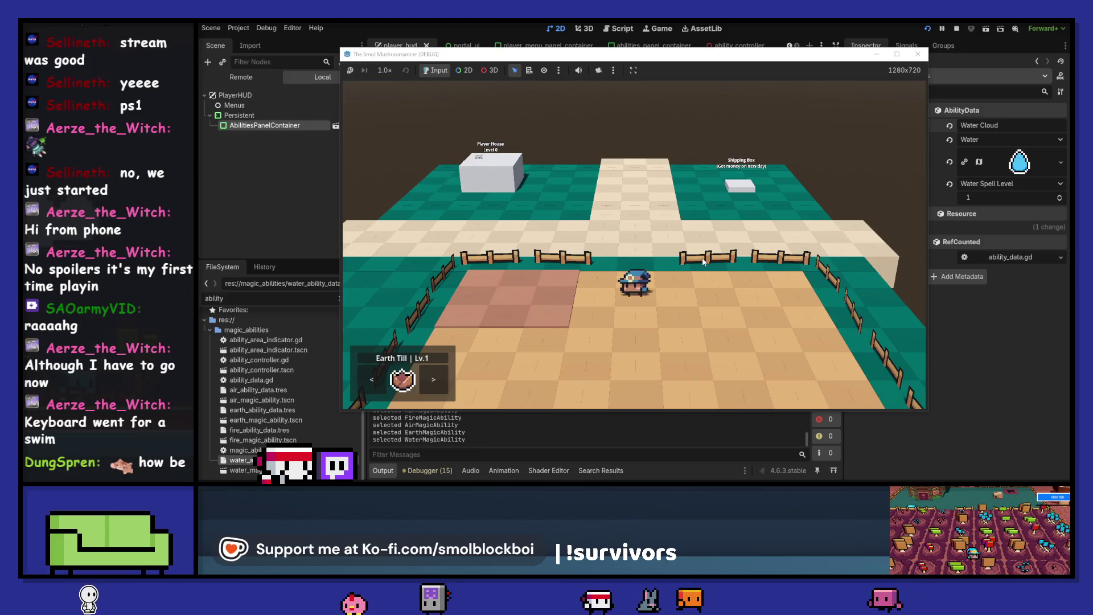
{"action": "scroll", "coordinate": [702, 257], "scroll_direction": "down", "scroll_amount": 2}
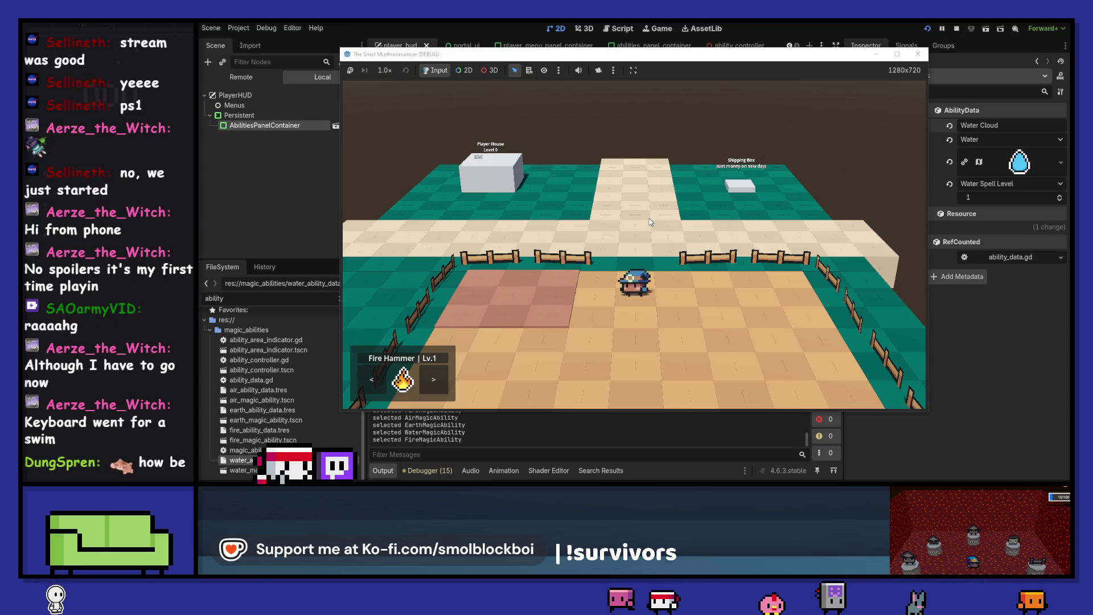
- Stop the game, set AbilitiesPanelContainer's horizontal alignment to End, and rerun the game
{"action": "key", "text": "F8"}
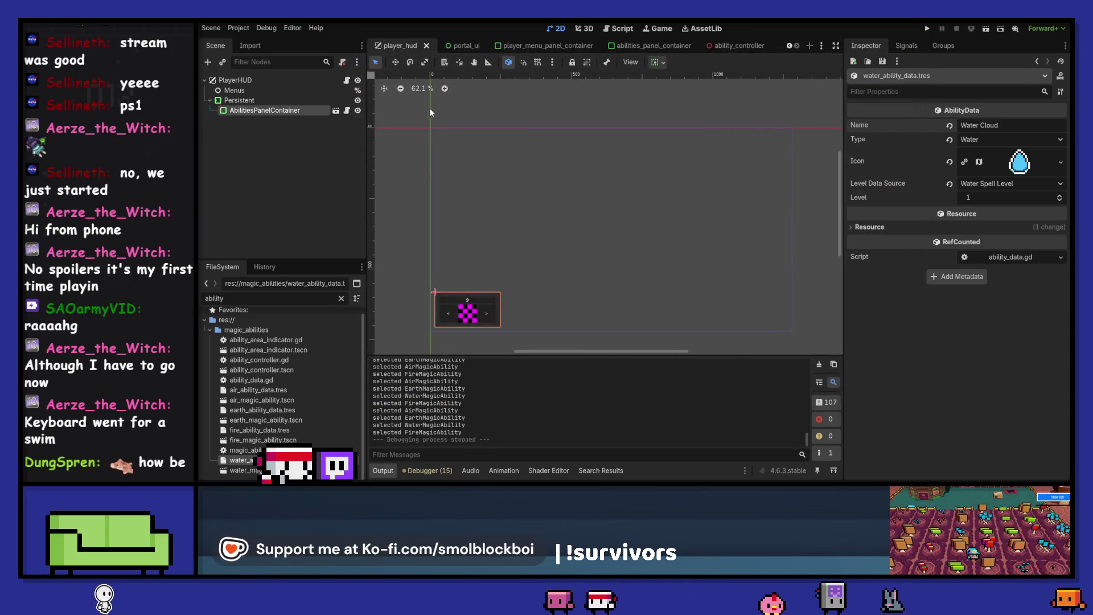
{"action": "left_click", "coordinate": [711, 153]}
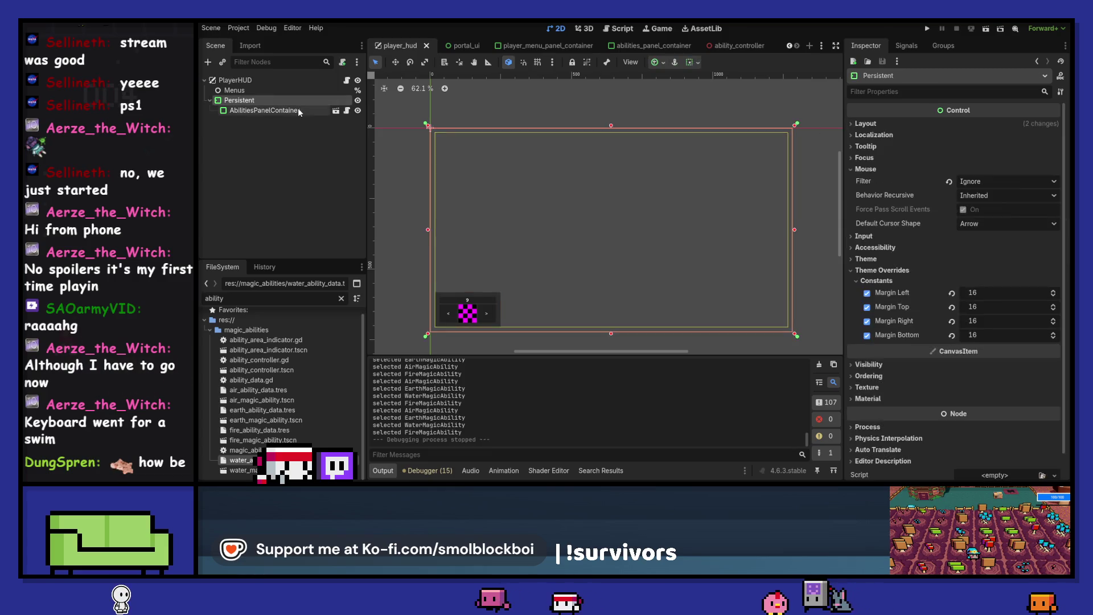
{"action": "left_click", "coordinate": [657, 63]}
{"action": "left_click", "coordinate": [694, 98]}
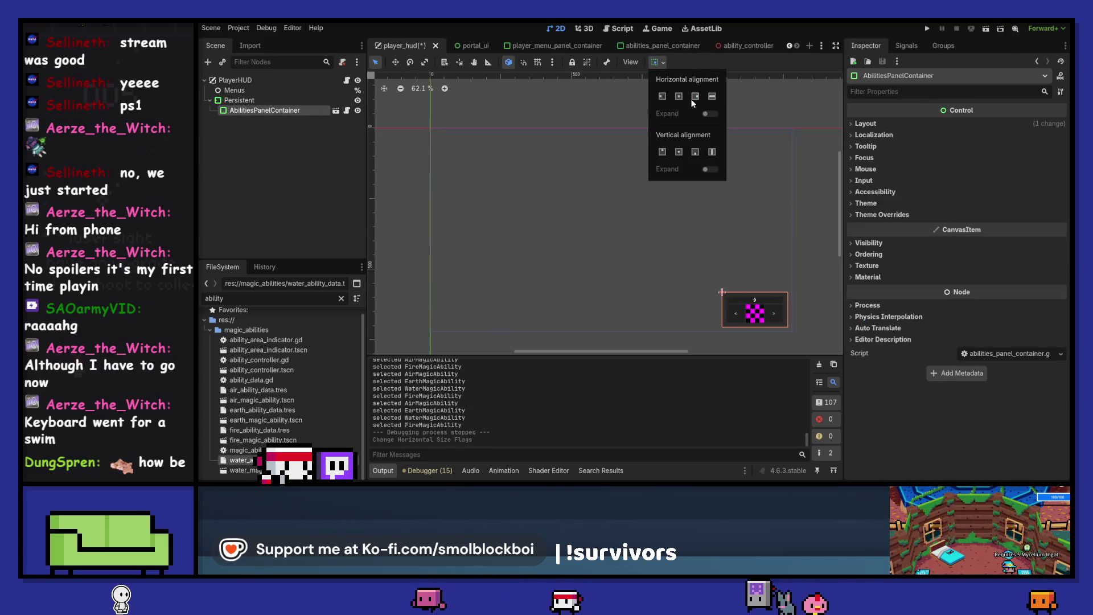
{"action": "left_click", "coordinate": [934, 25]}
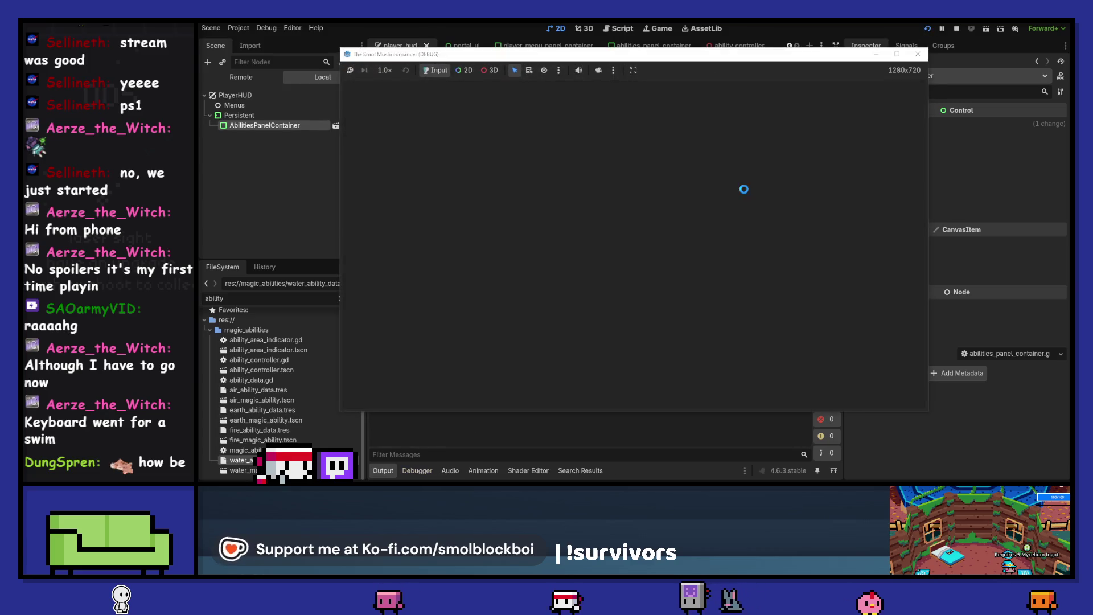
- Start playing, check the bottom-right Water Cloud panel, toggle the inventory, then stop the game
{"action": "left_click", "coordinate": [650, 244]}
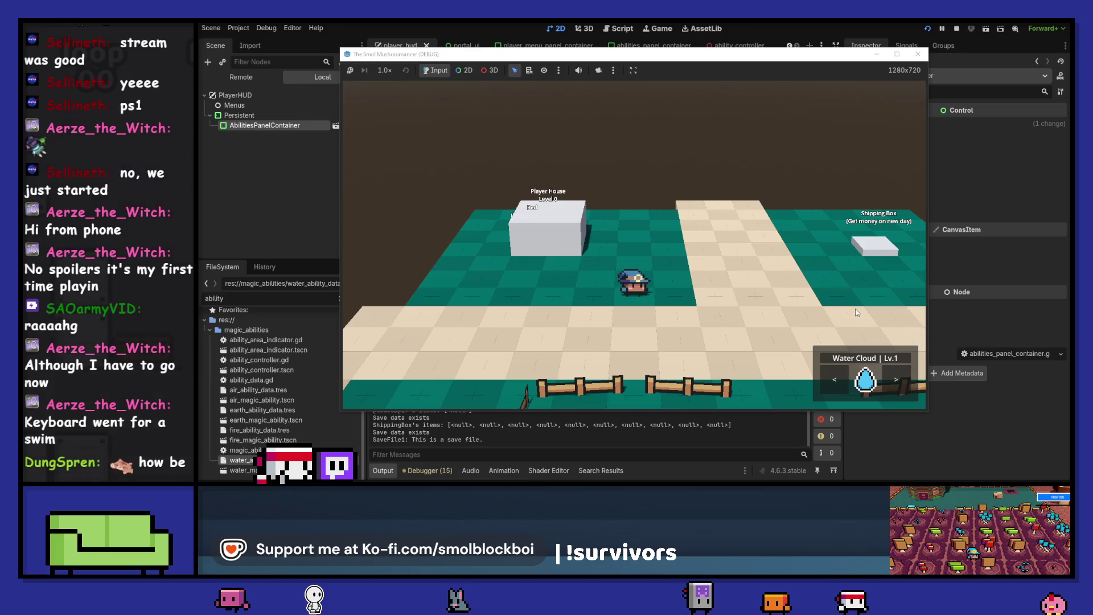
{"action": "key", "text": "i"}
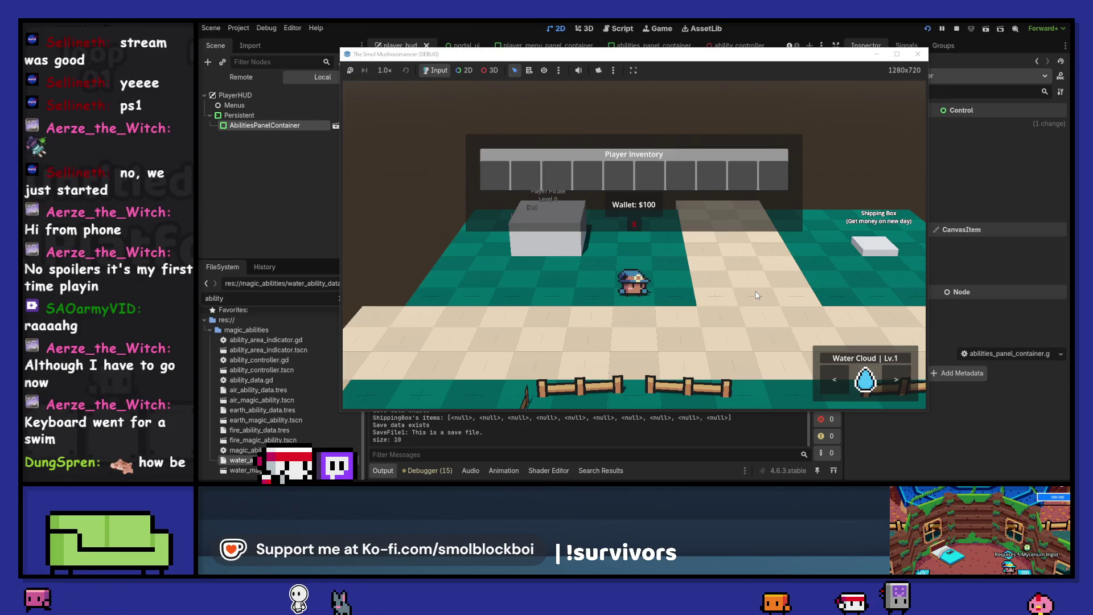
{"action": "key", "text": "i"}
{"action": "key", "text": "F8"}
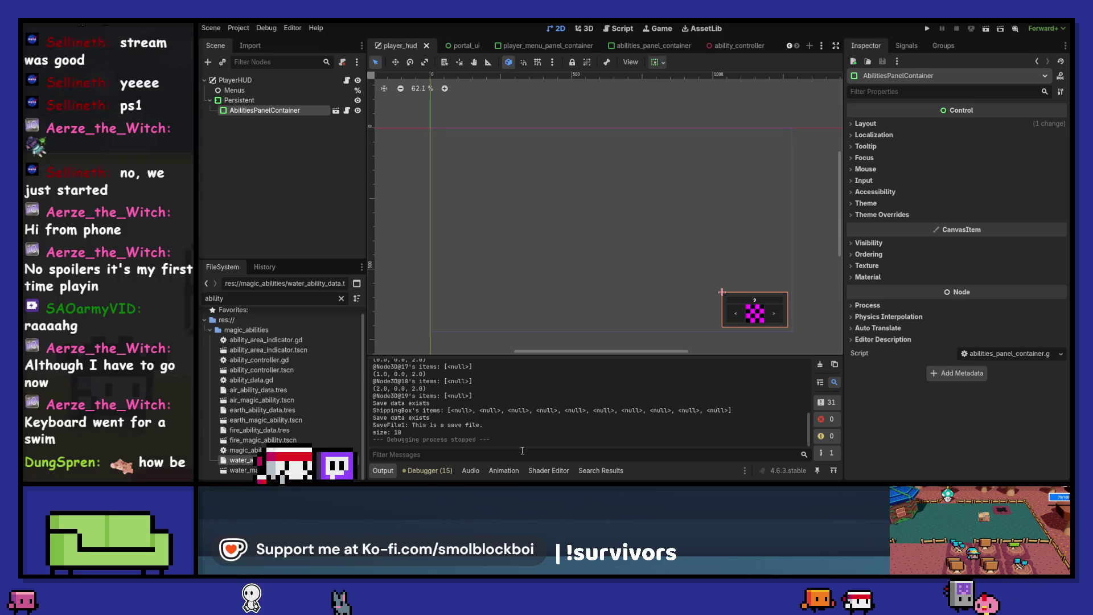